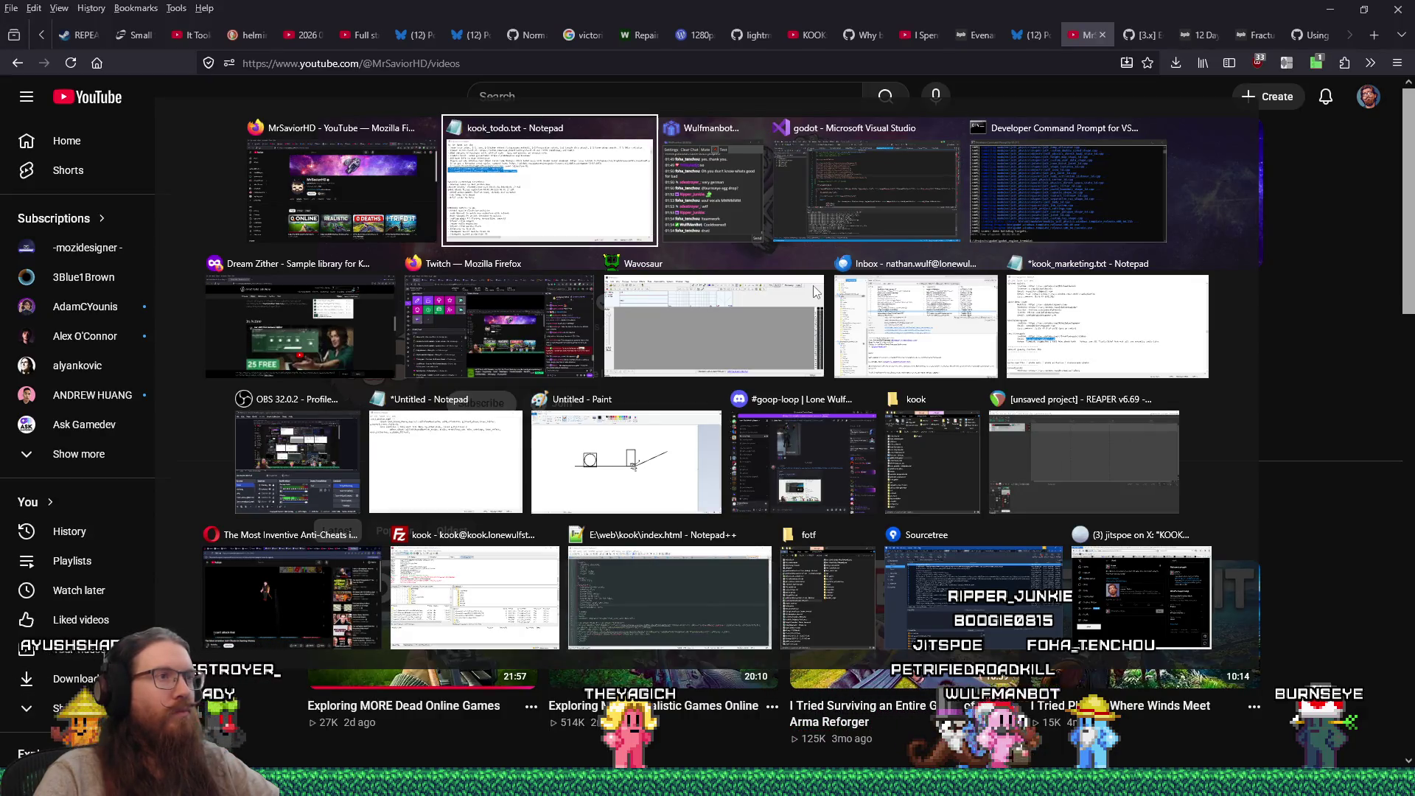
Step: Switch to Visual Studio and close the kook video-renders Explorer window
key(Tab)
key(Tab)
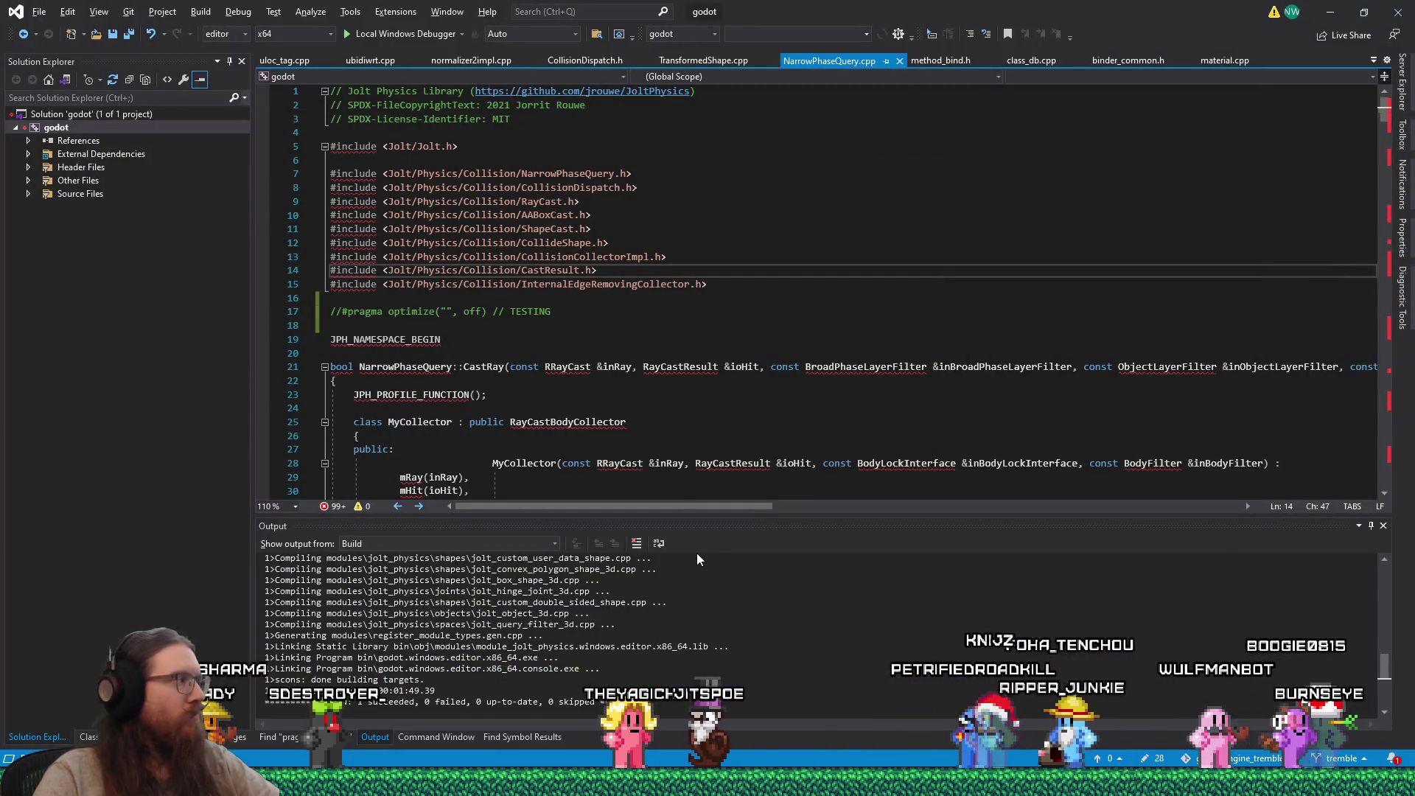
key(alt+Tab)
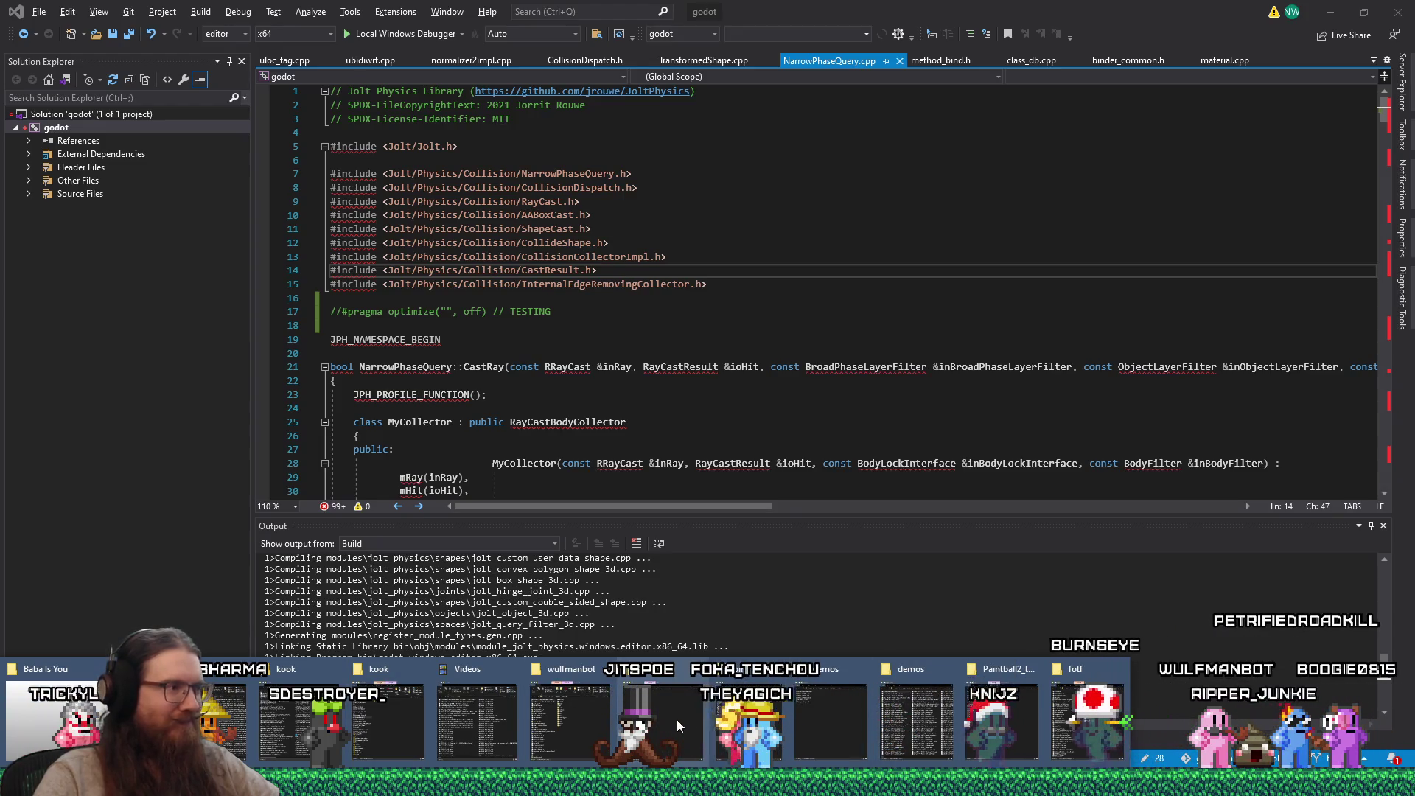
click(299, 730)
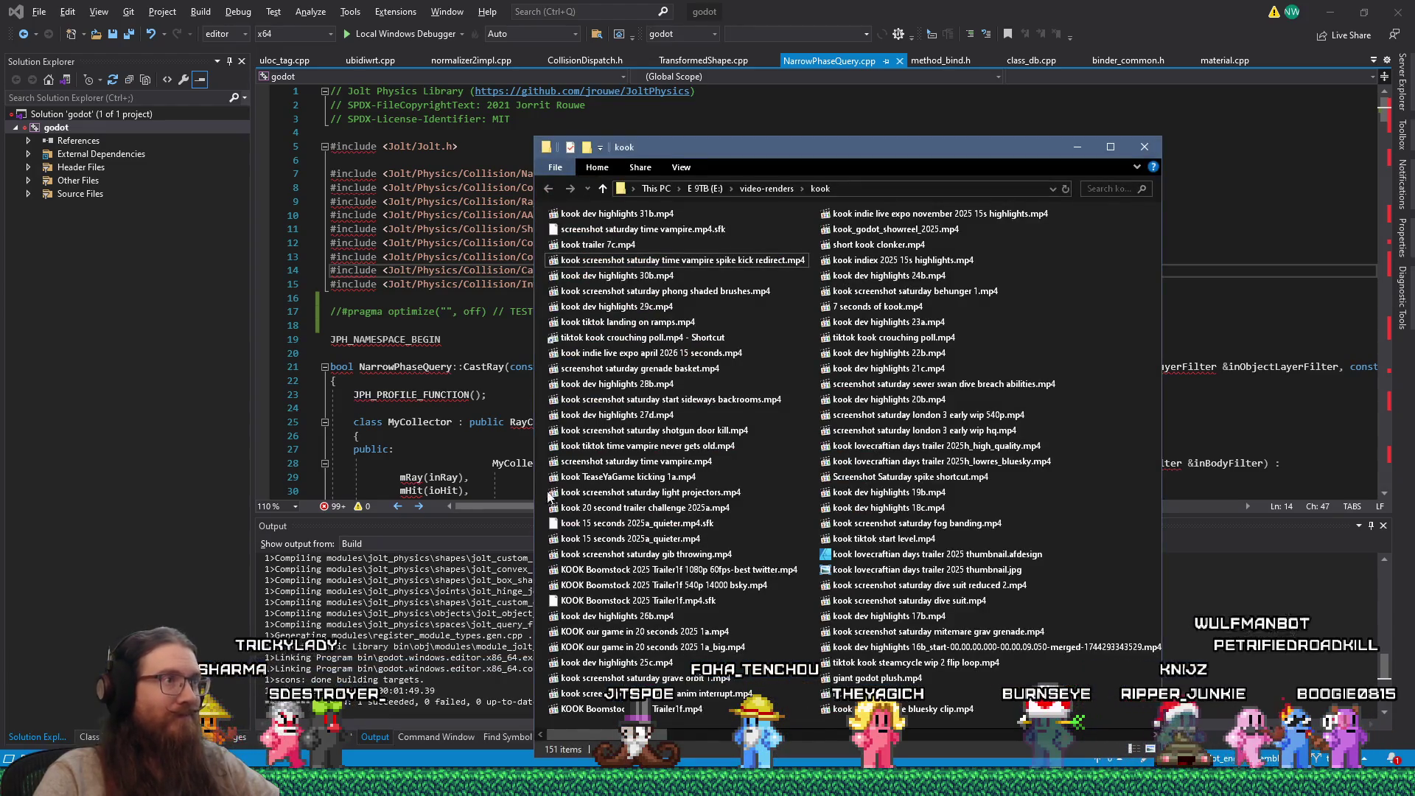
click(1144, 147)
Step: Bring the kook projects folder forward and launch the godot_kook_editor shortcut
mouse_move(519, 782)
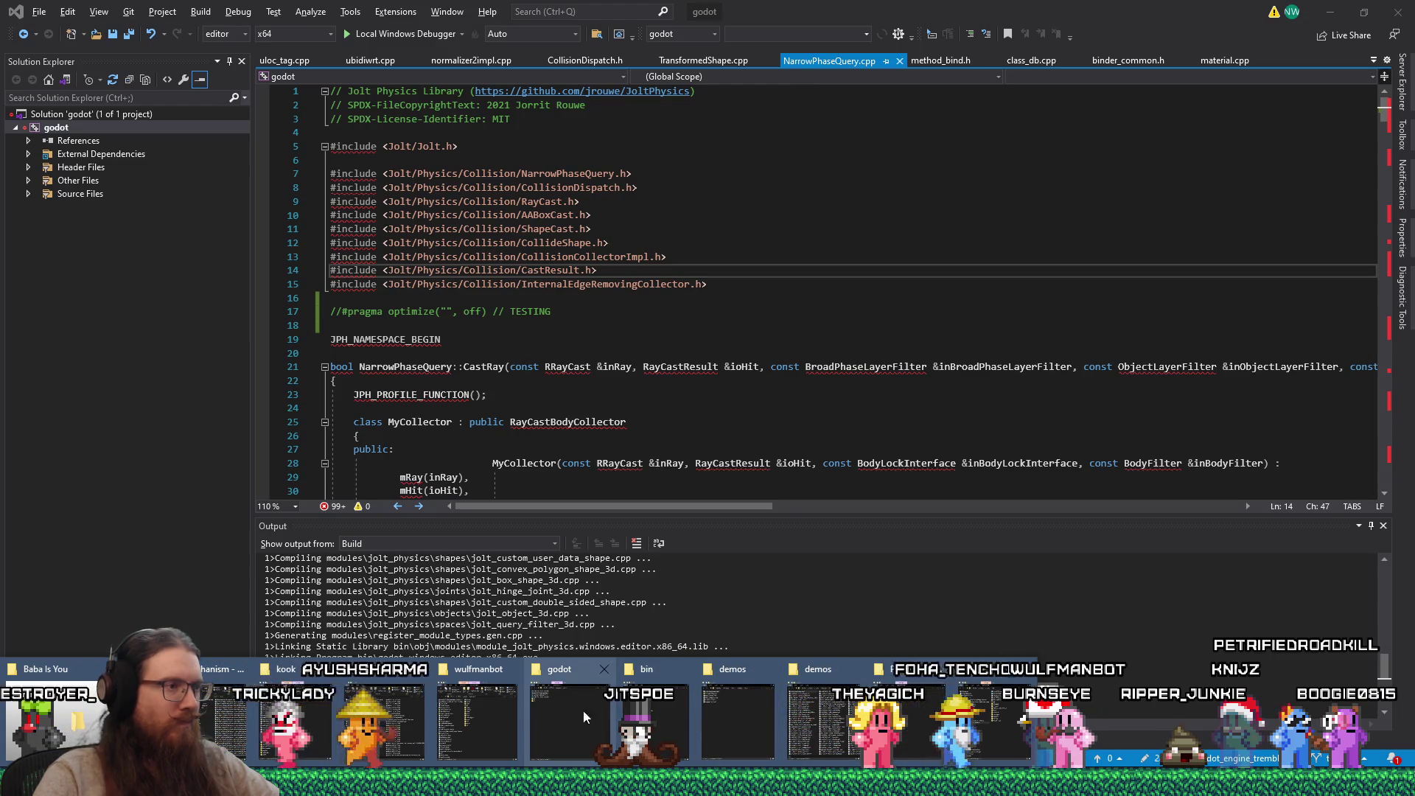
click(321, 722)
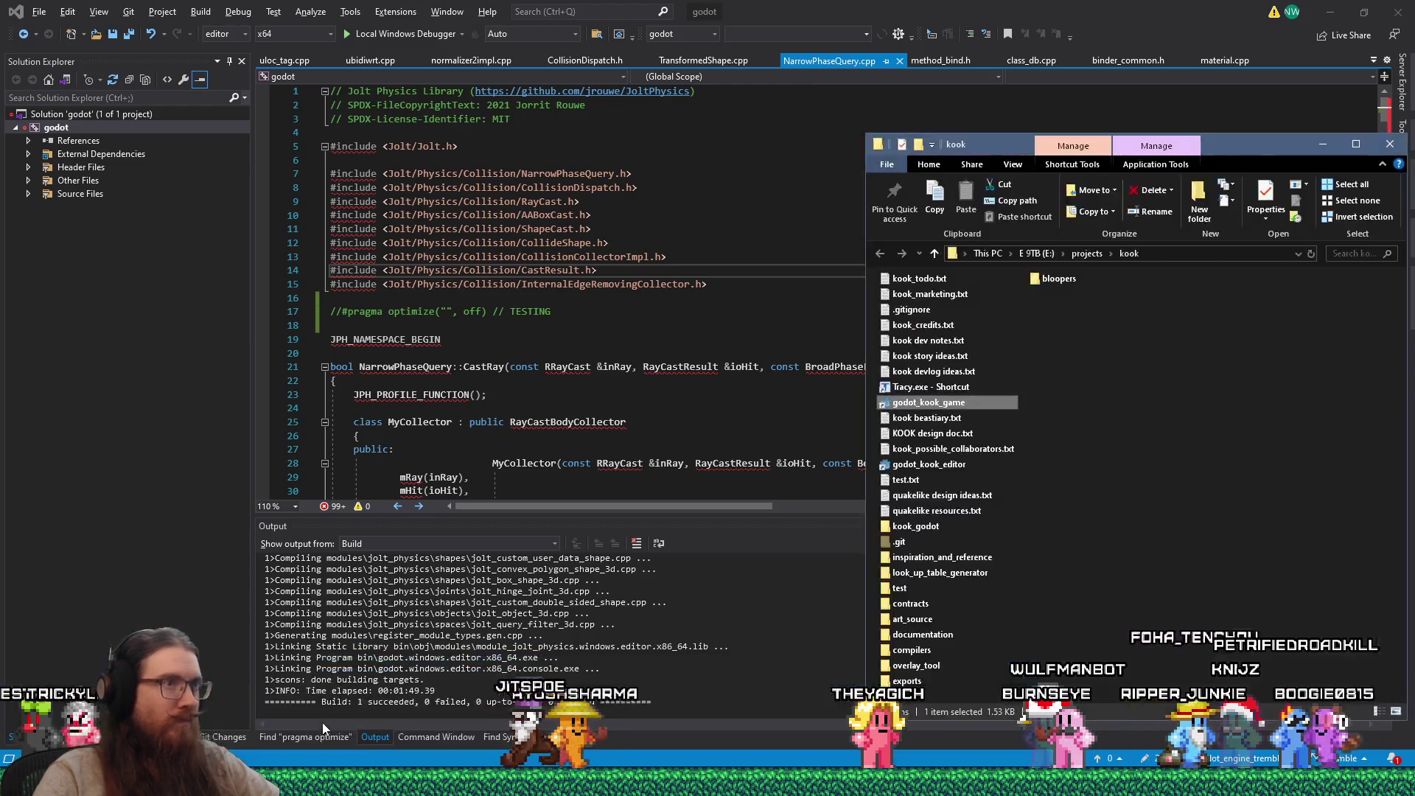
double_click(961, 466)
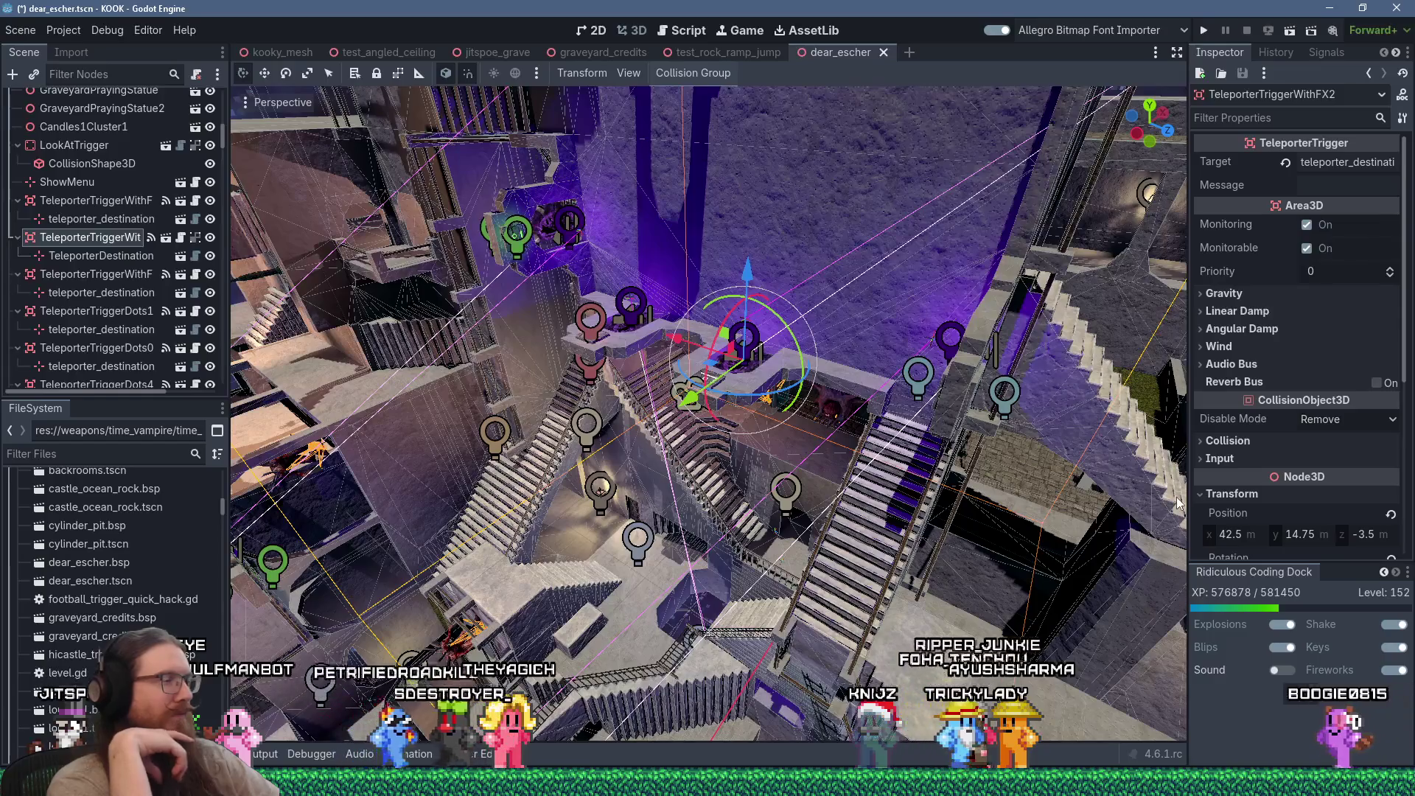
Step: Orbit the loaded dear_escher.tscn viewport around the teleporter trigger
mouse_move(1177, 503)
mouse_down()
mouse_move(783, 482)
mouse_move(712, 457)
mouse_move(745, 477)
mouse_move(725, 466)
mouse_up()
Step: Close the dear_escher, test_rock_ramp_jump and graveyard_credits scene tabs, leaving jitspoe_grave
scroll(759, 486, up, 5)
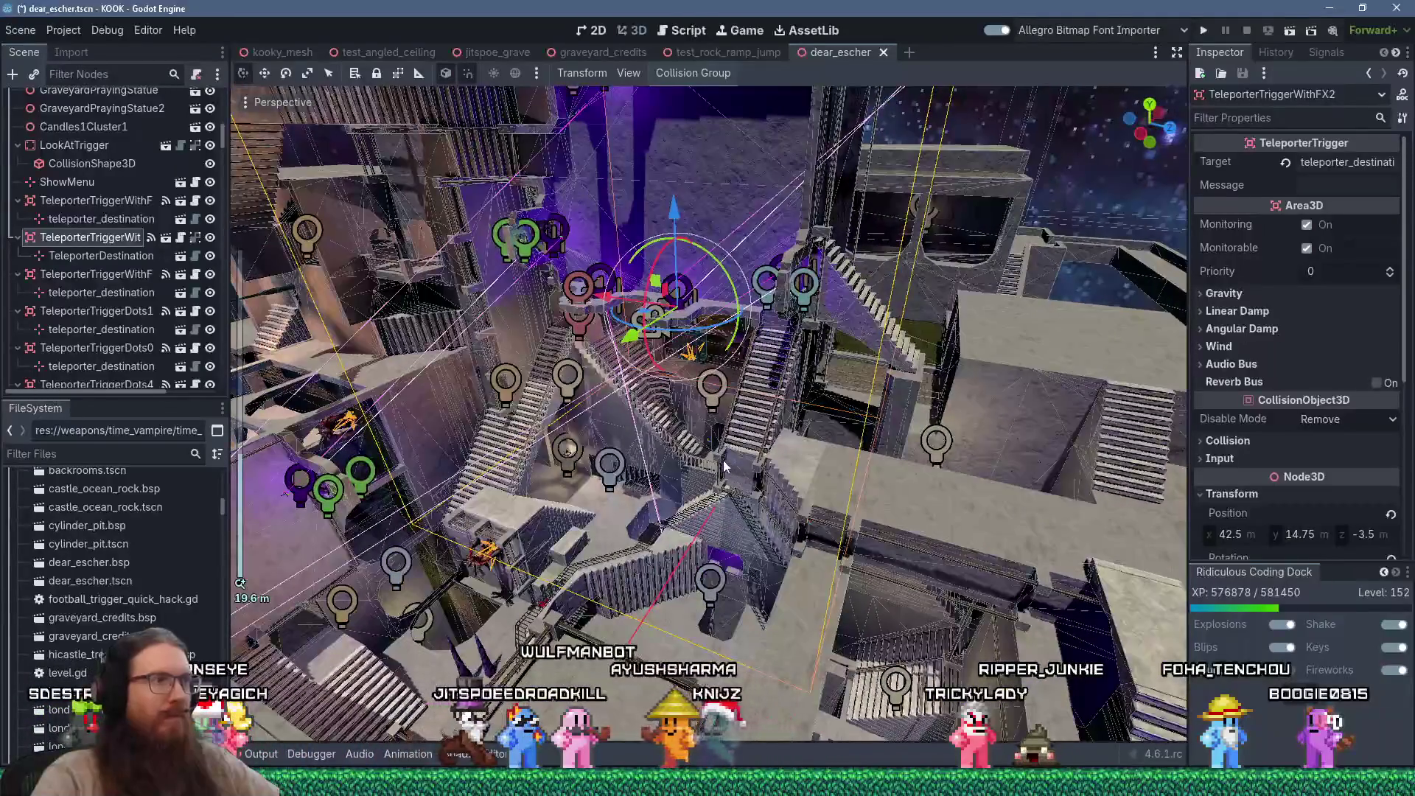
drag(869, 474, 737, 457)
scroll(737, 457, down, 4)
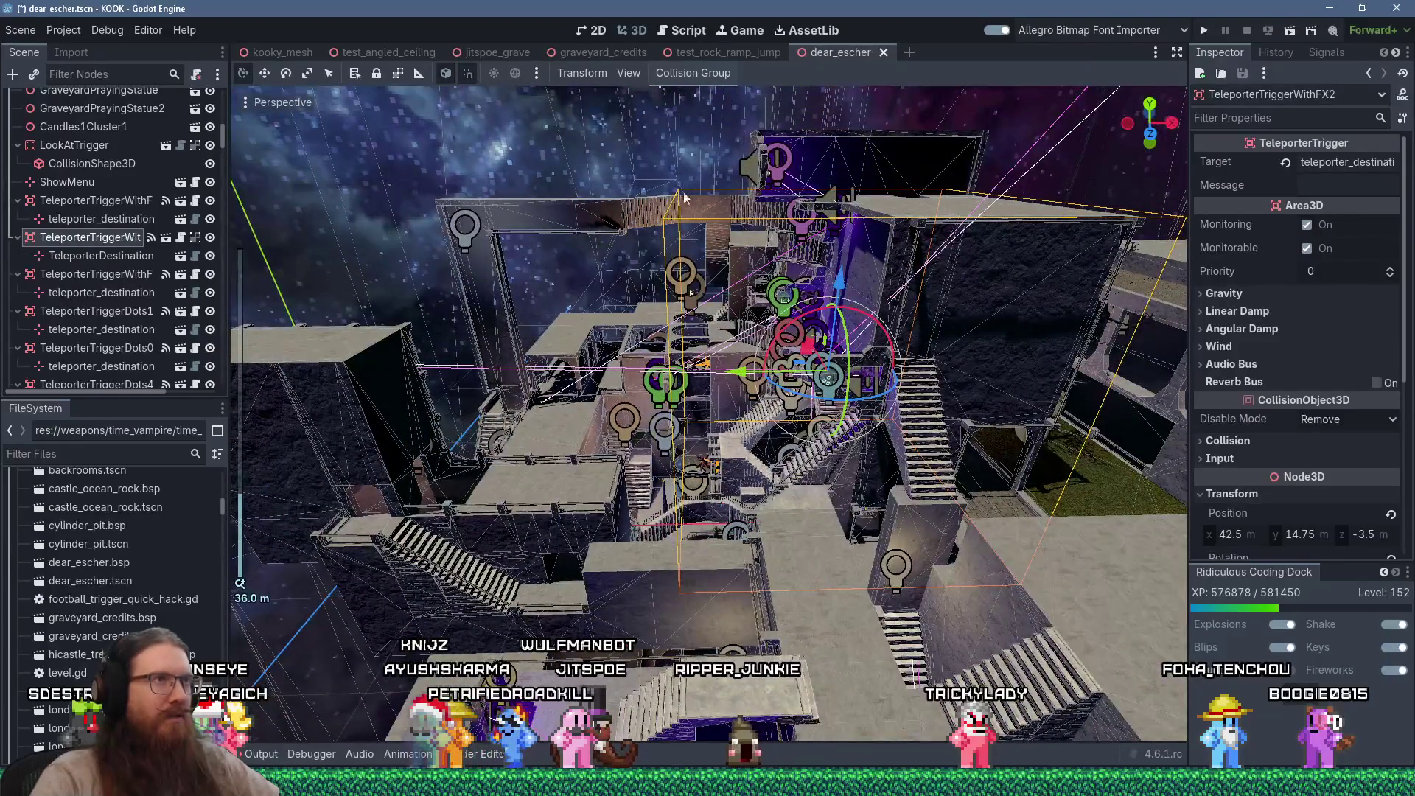
middle_click(848, 55)
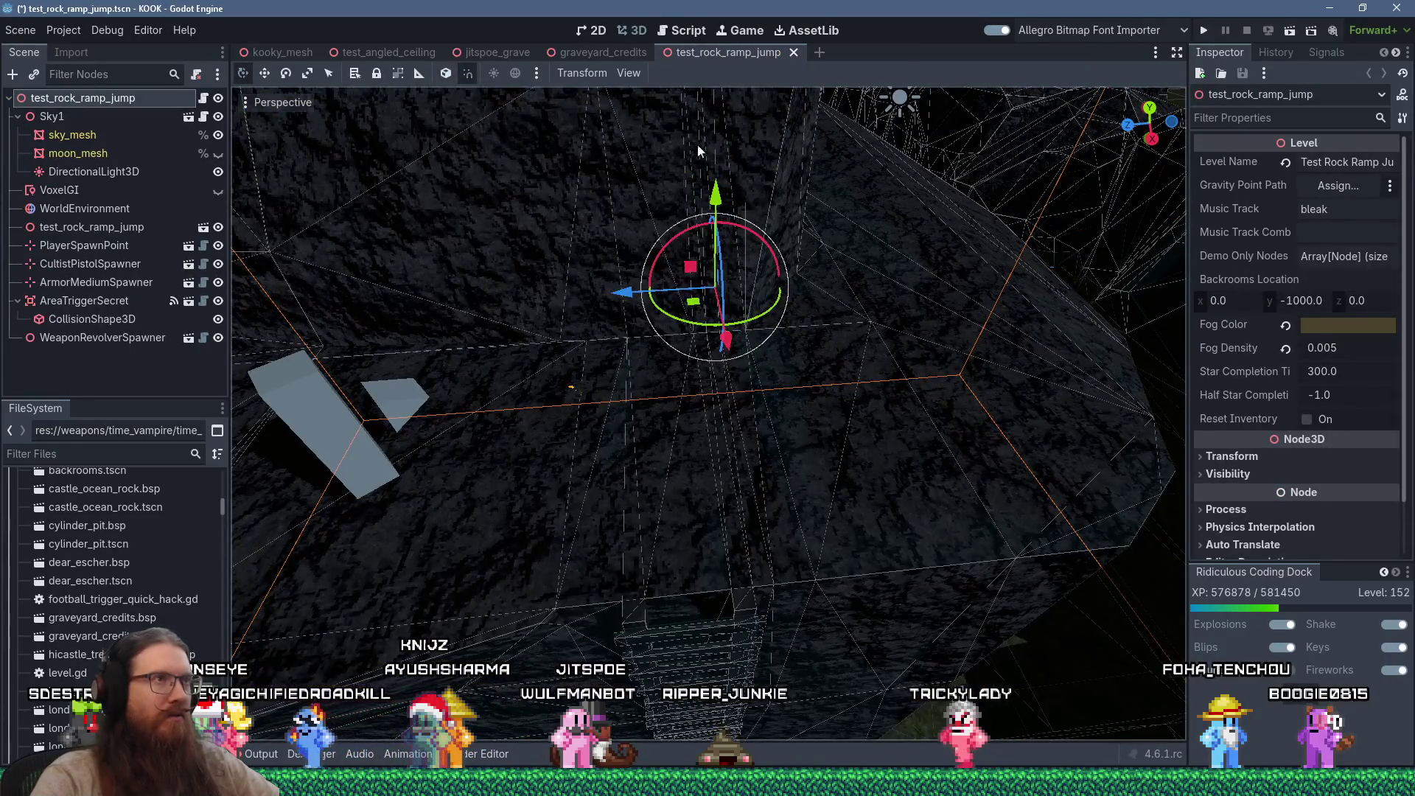
middle_click(705, 53)
middle_click(617, 54)
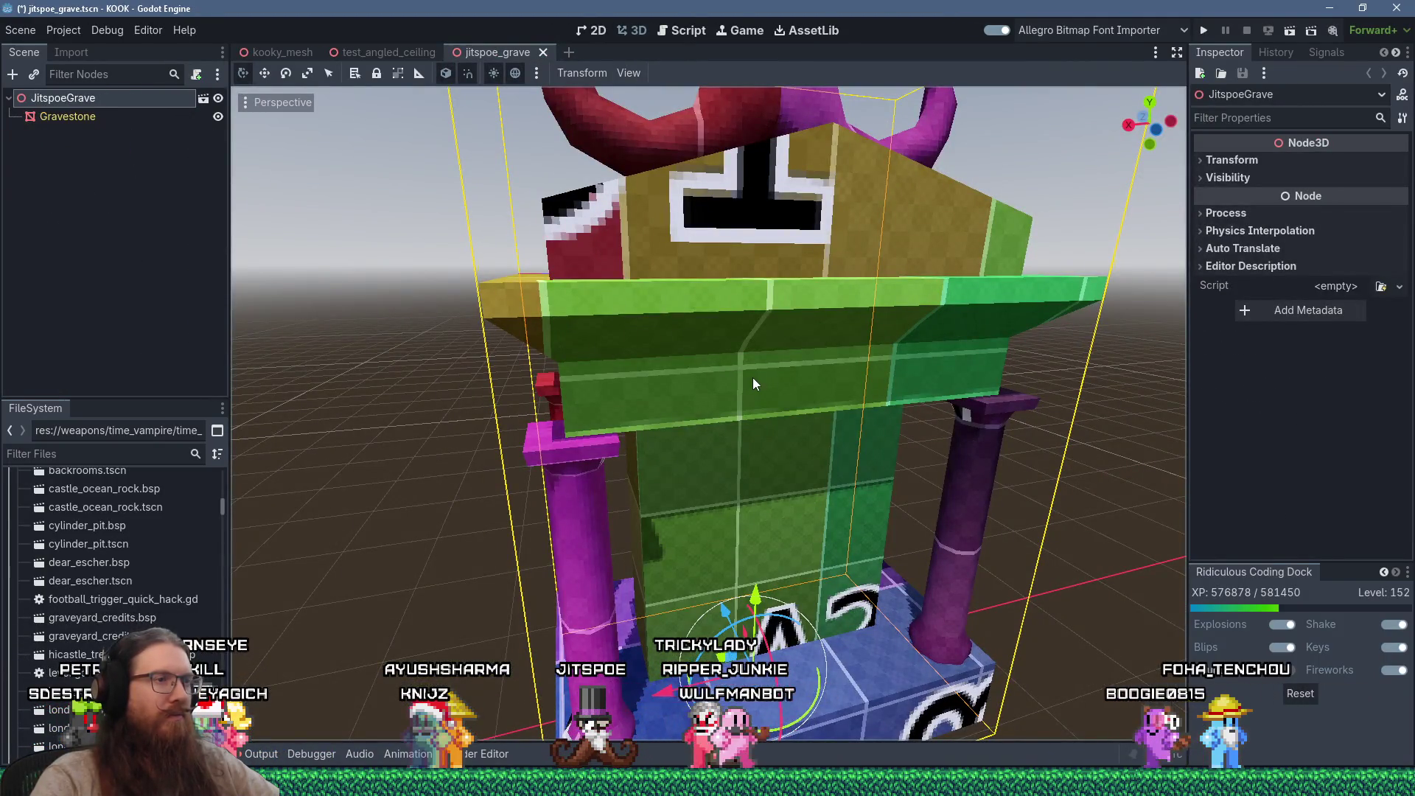
Step: Orbit and zoom around the jitspoe Gravestone model, then show the Alt+Tab window list
scroll(754, 373, down, 5)
mouse_move(692, 385)
mouse_down()
mouse_move(1014, 394)
mouse_move(661, 389)
mouse_move(594, 374)
mouse_move(604, 360)
mouse_up()
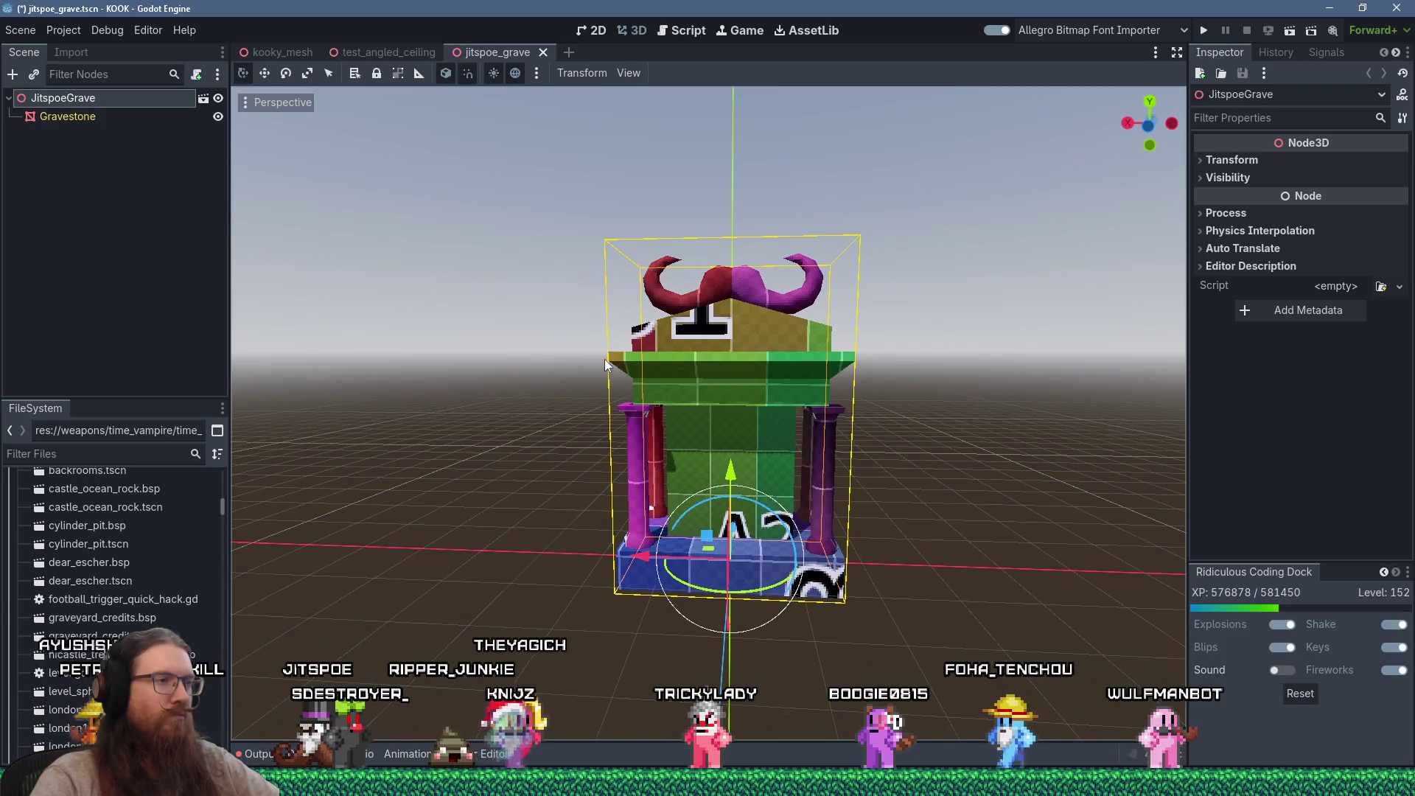
scroll(604, 360, up, 5)
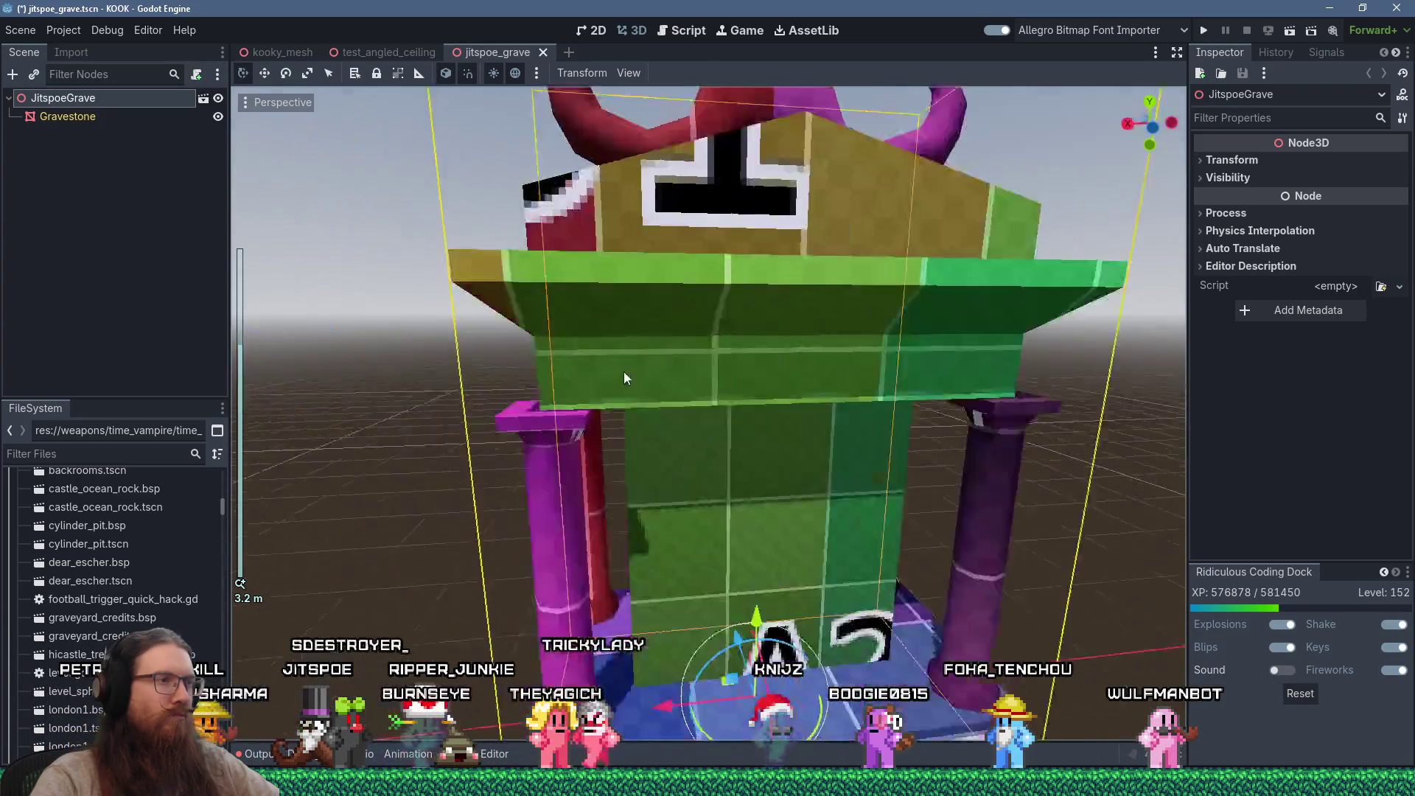
drag(623, 373, 600, 370)
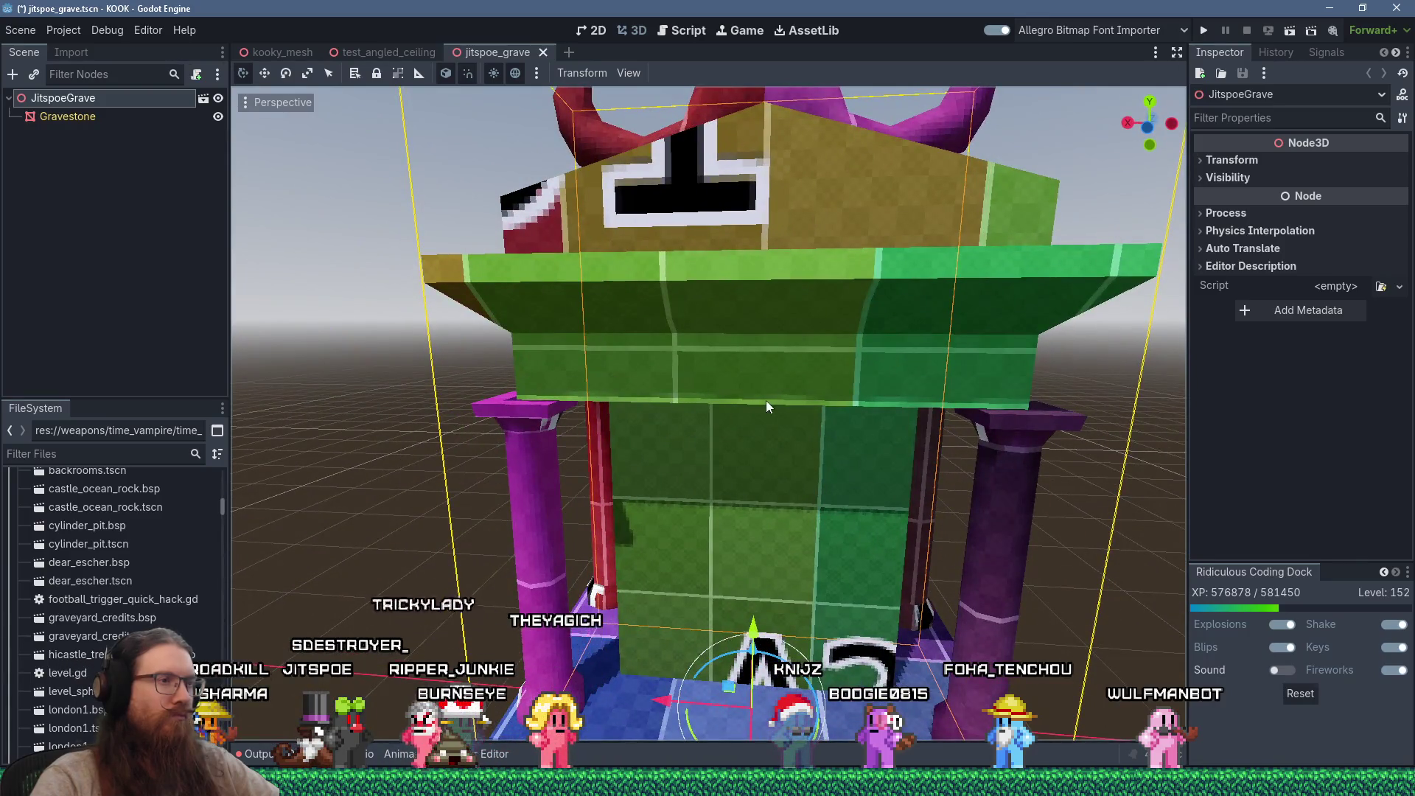
scroll(767, 400, down, 5)
key(alt+Tab)
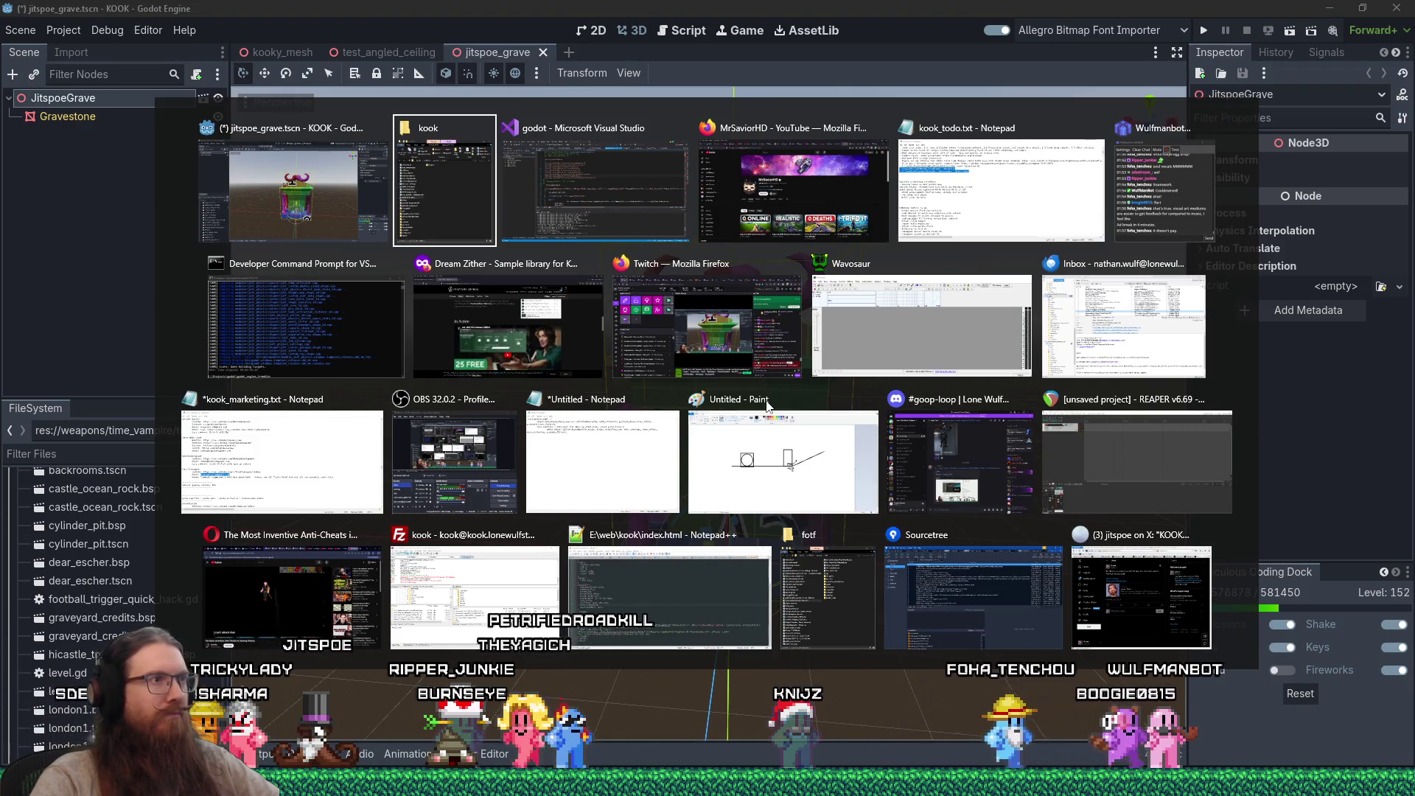
Step: Go back from the window switcher to the Godot editor showing jitspoe_grave.tscn
key(alt+shift+Tab)
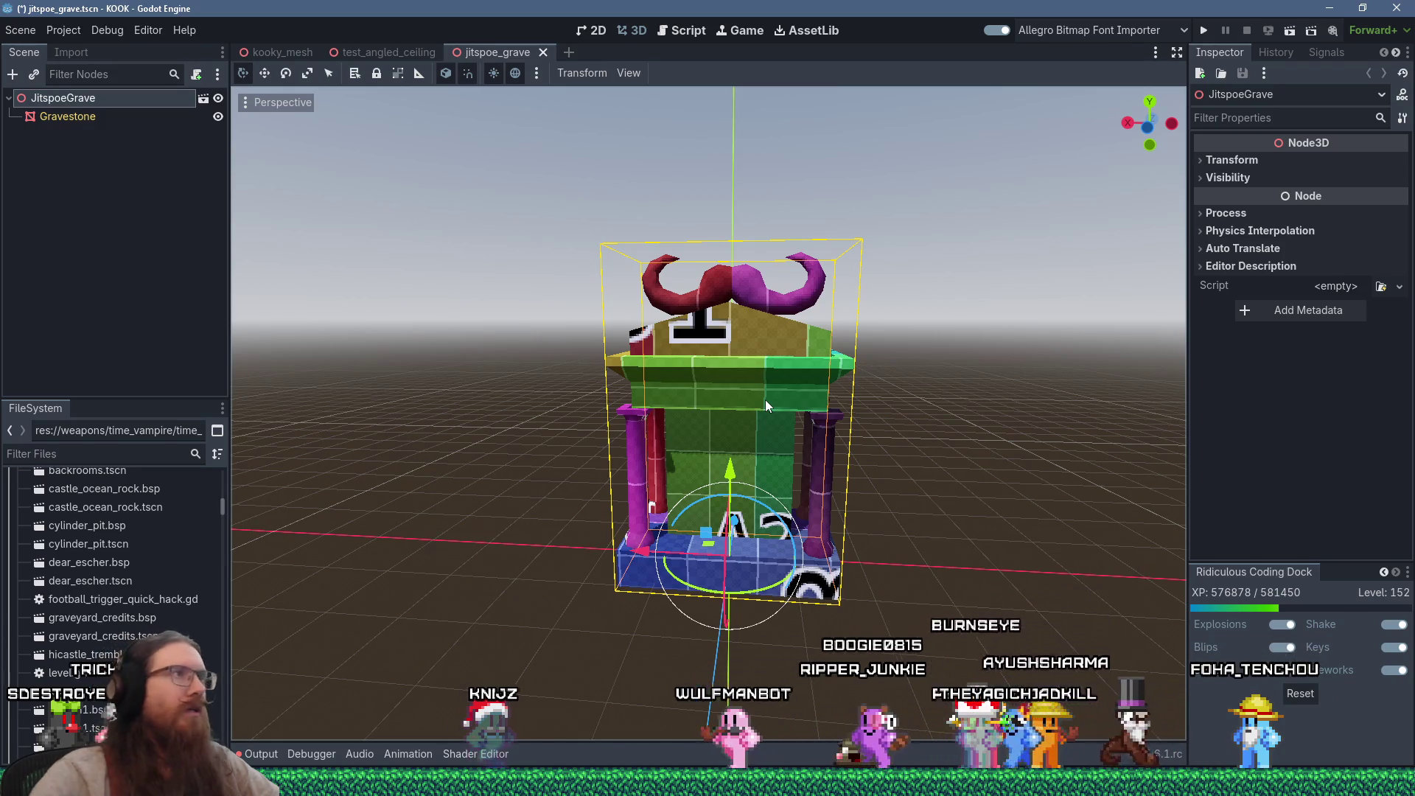
key(alt+Tab)
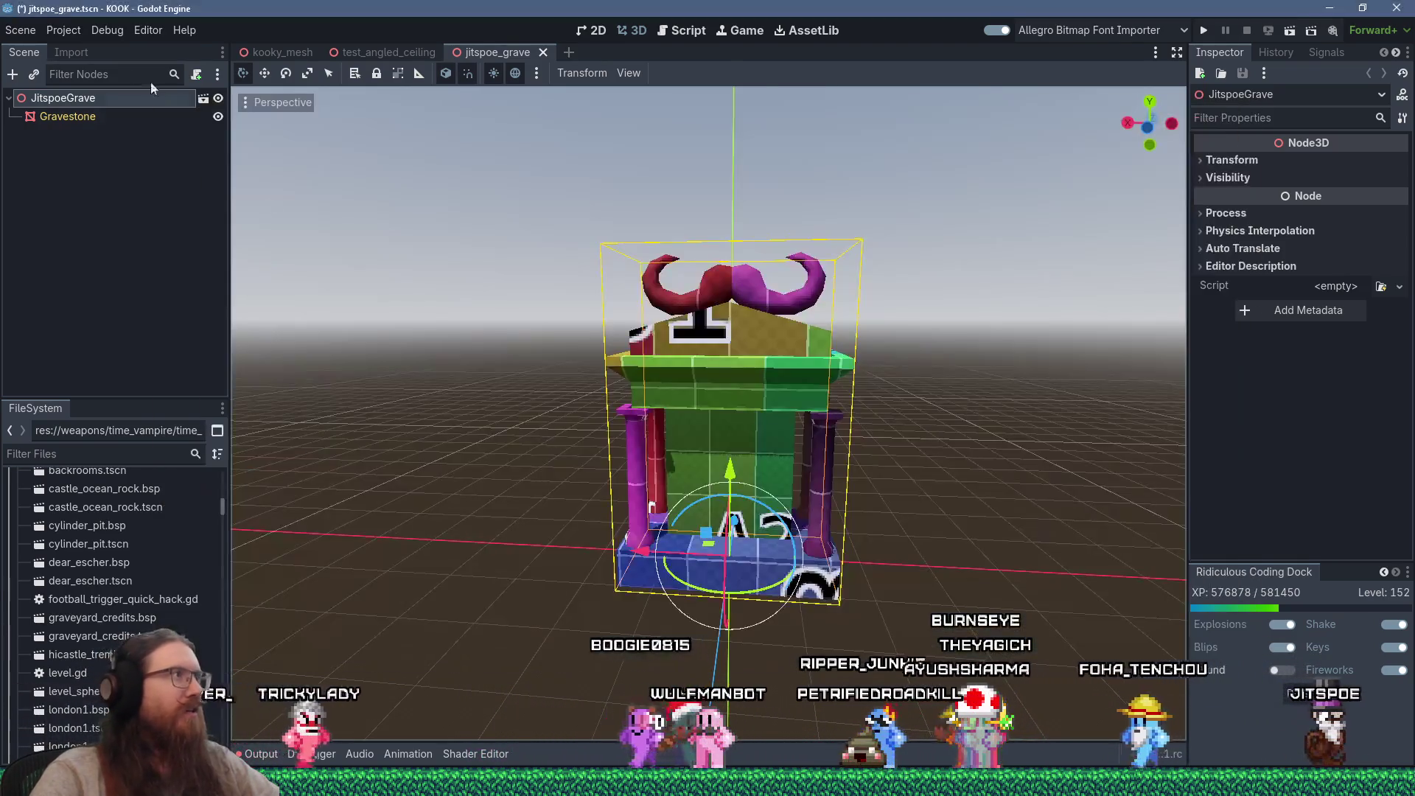
Step: Switch to the Script workspace and open global.gd via the FileSystem filter
click(64, 30)
click(63, 31)
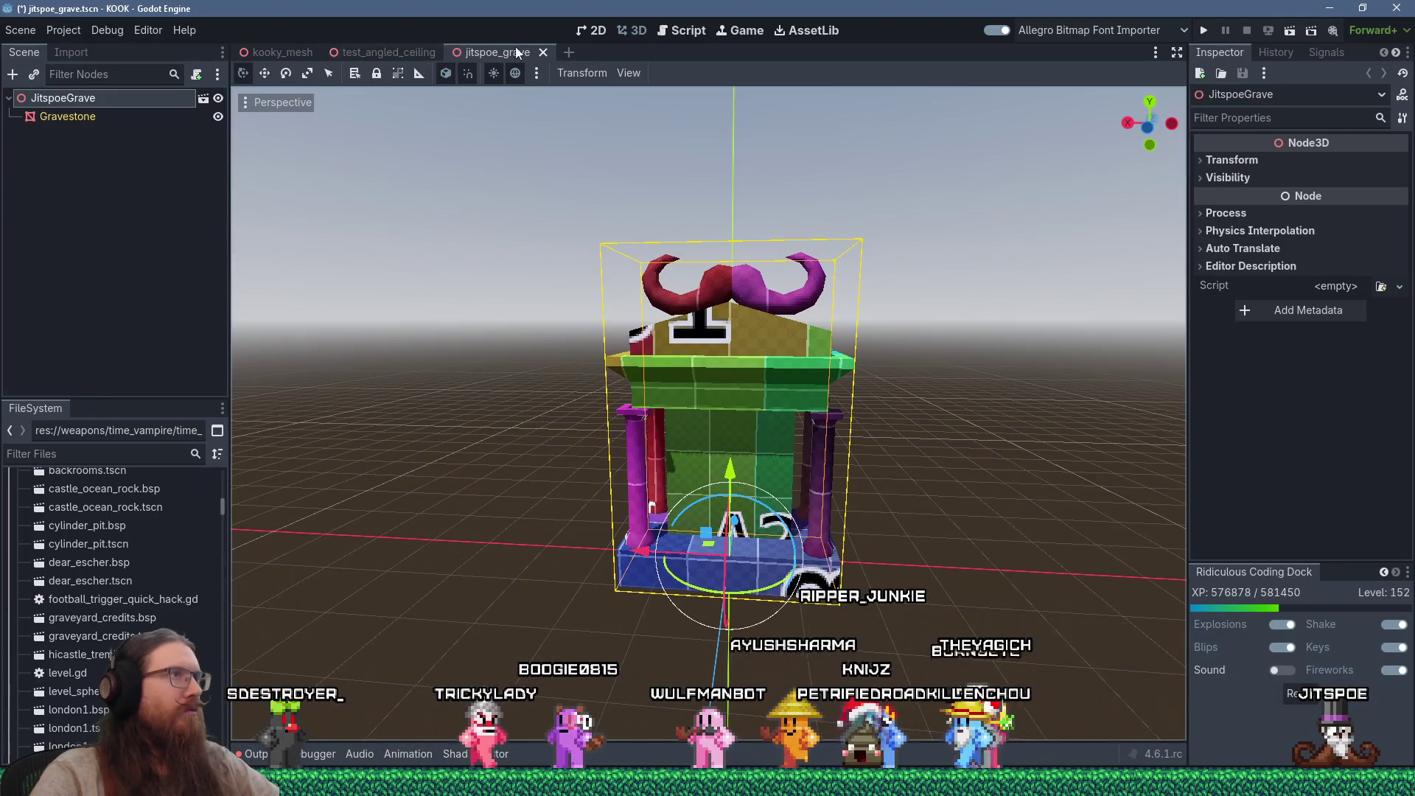
click(691, 28)
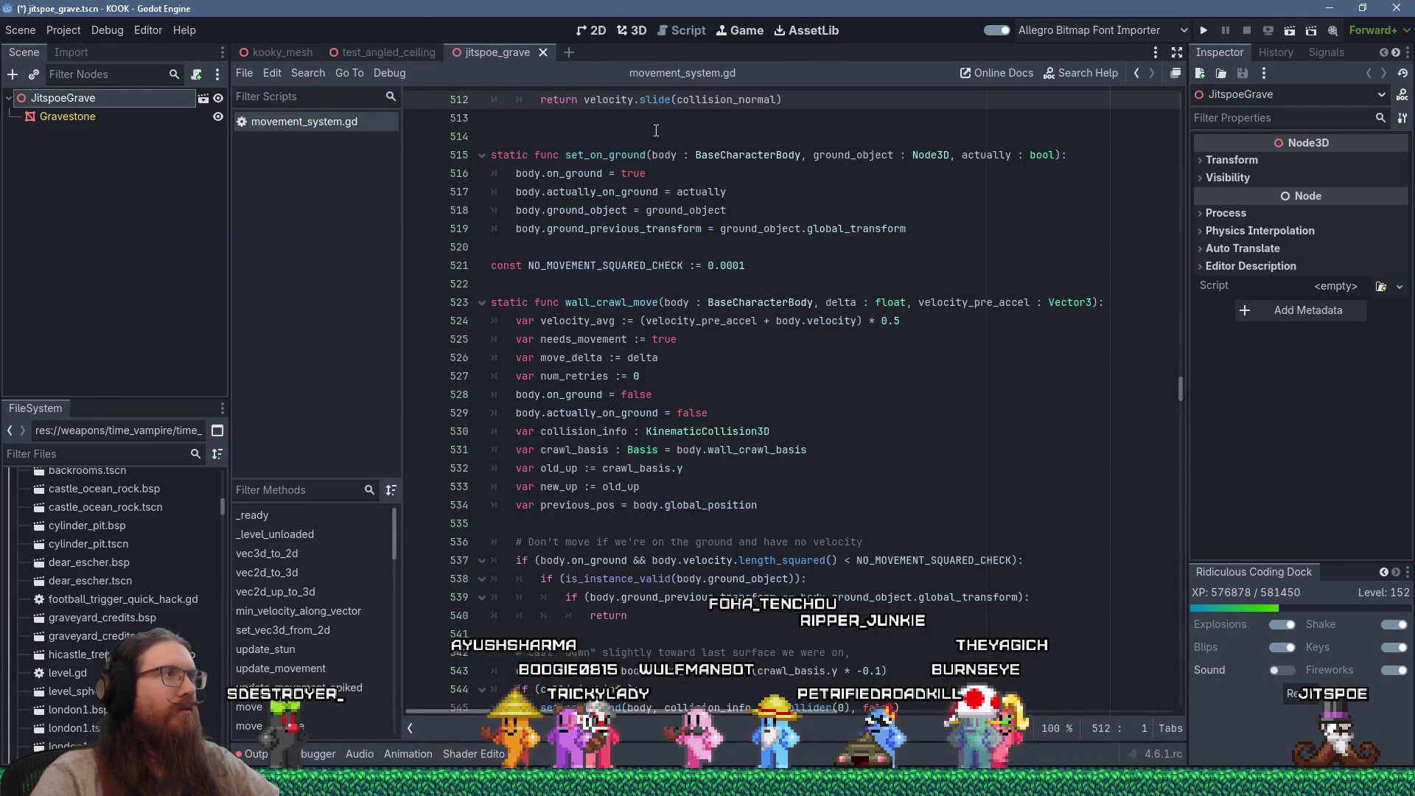
scroll(464, 271, up, 4)
drag(1183, 374, 1182, 89)
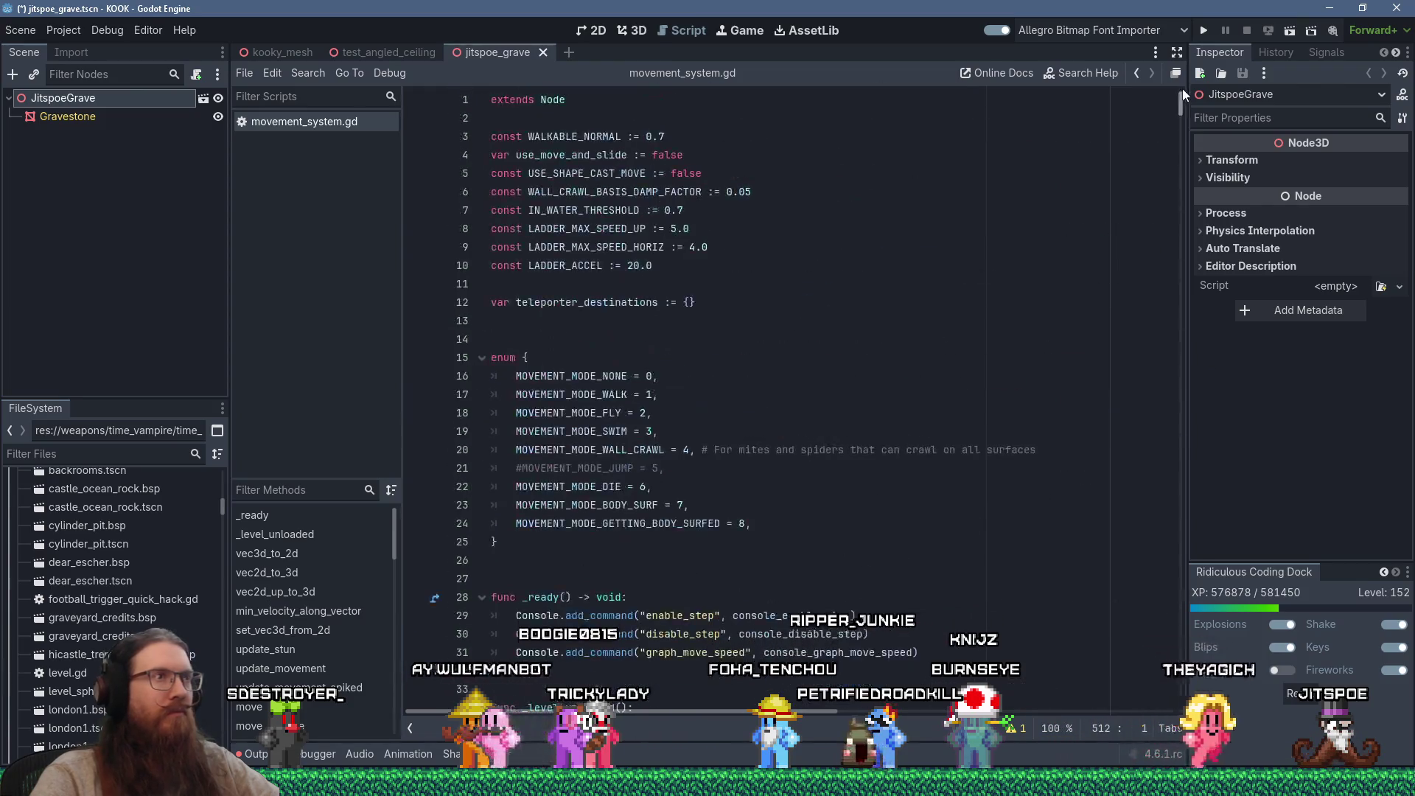
click(947, 174)
scroll(360, 560, down, 10)
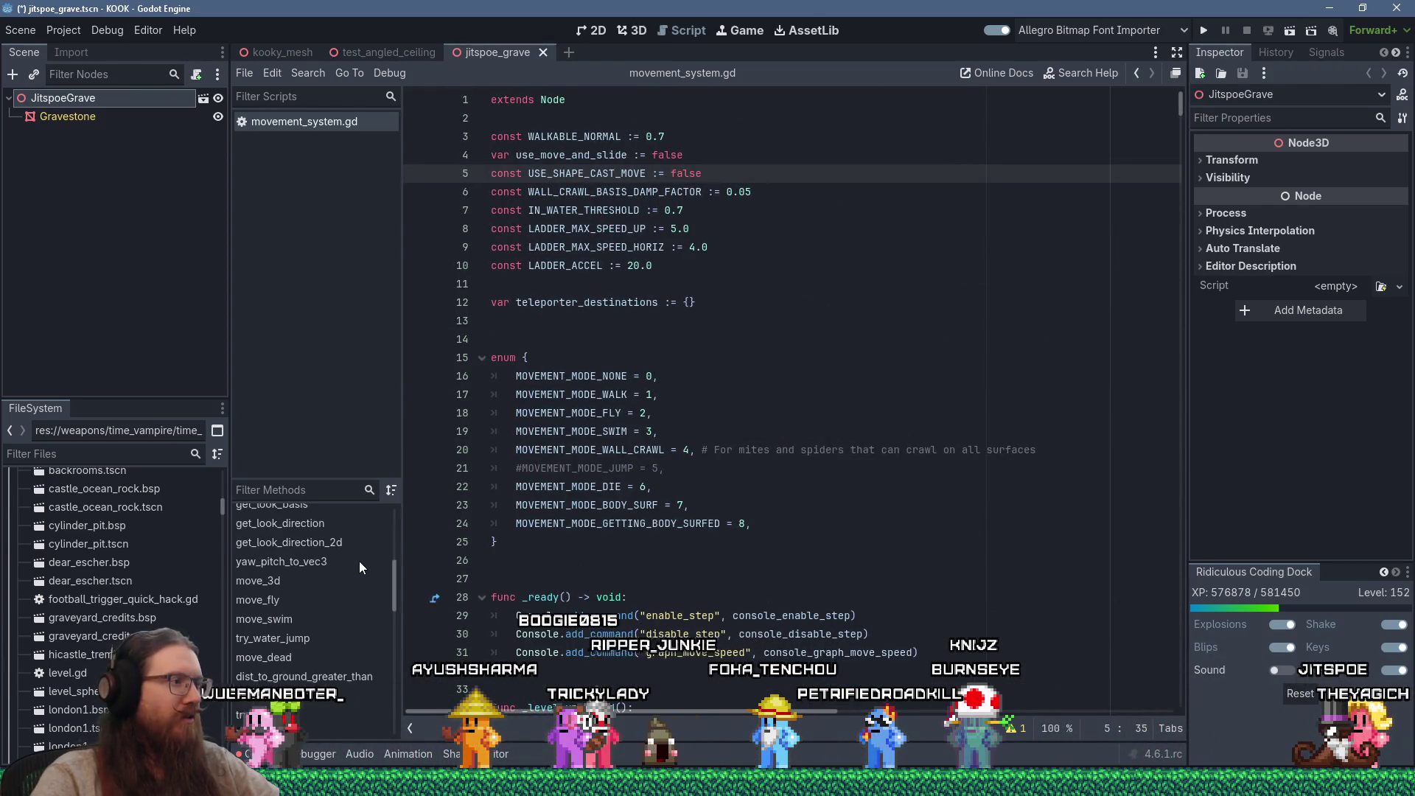
scroll(360, 560, up, 10)
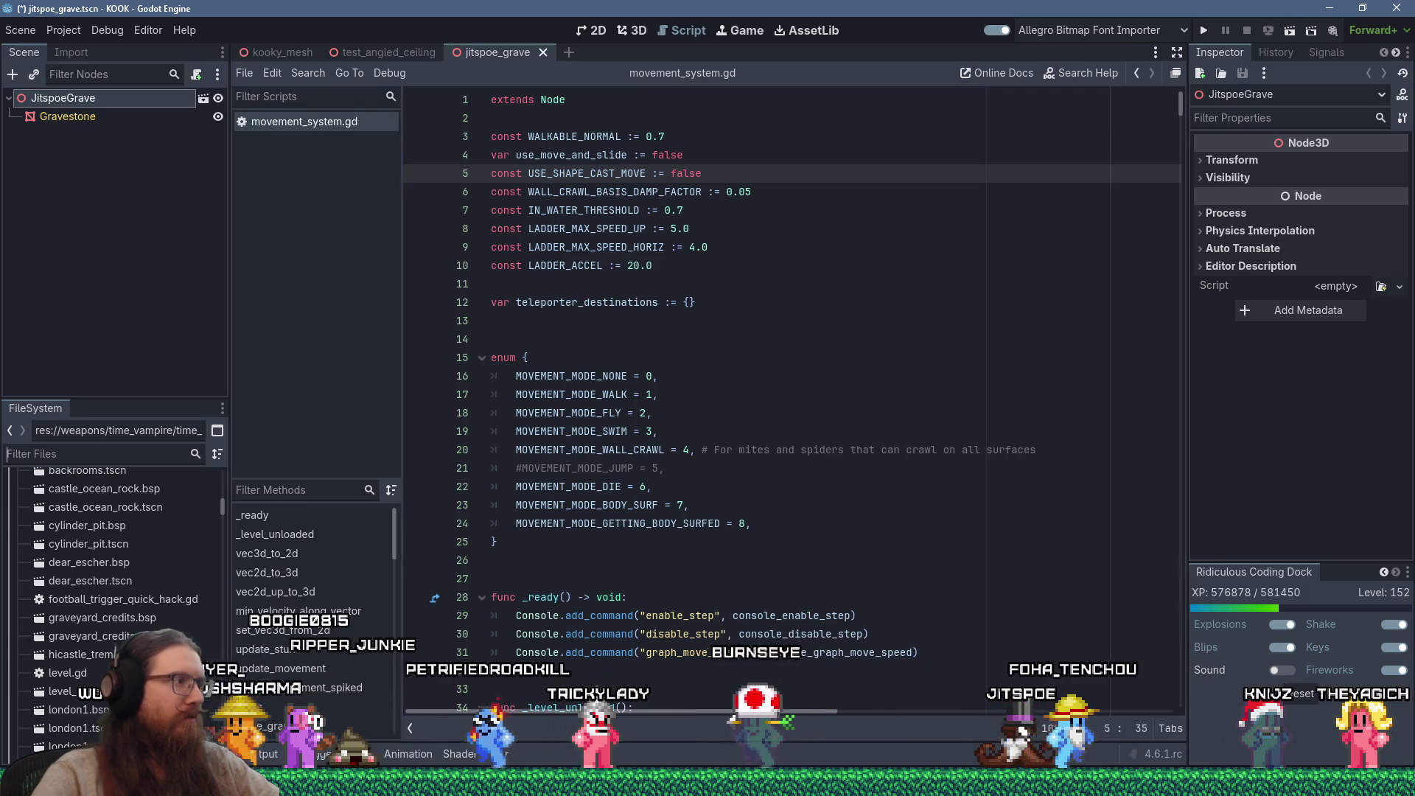
click(95, 454)
text(global.gd)
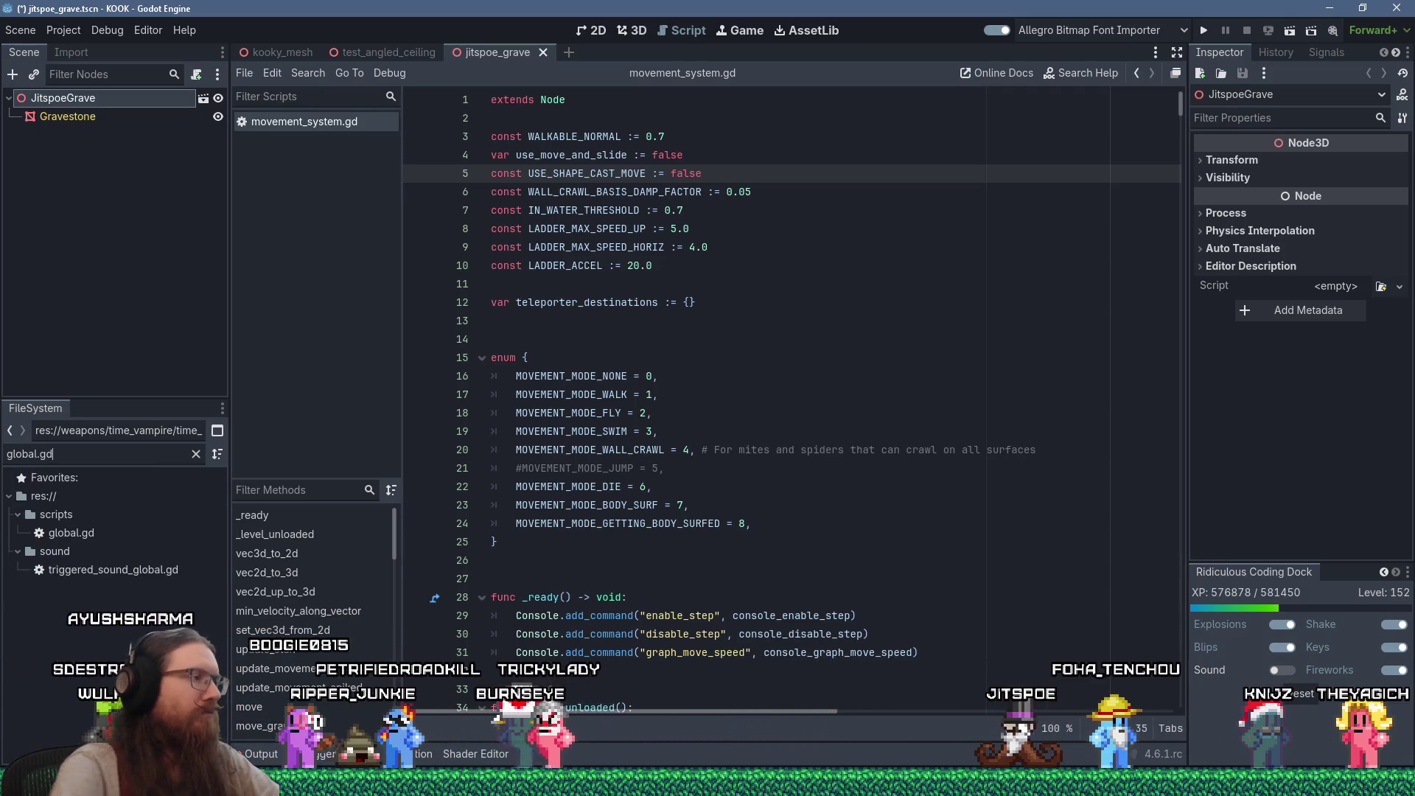
double_click(90, 541)
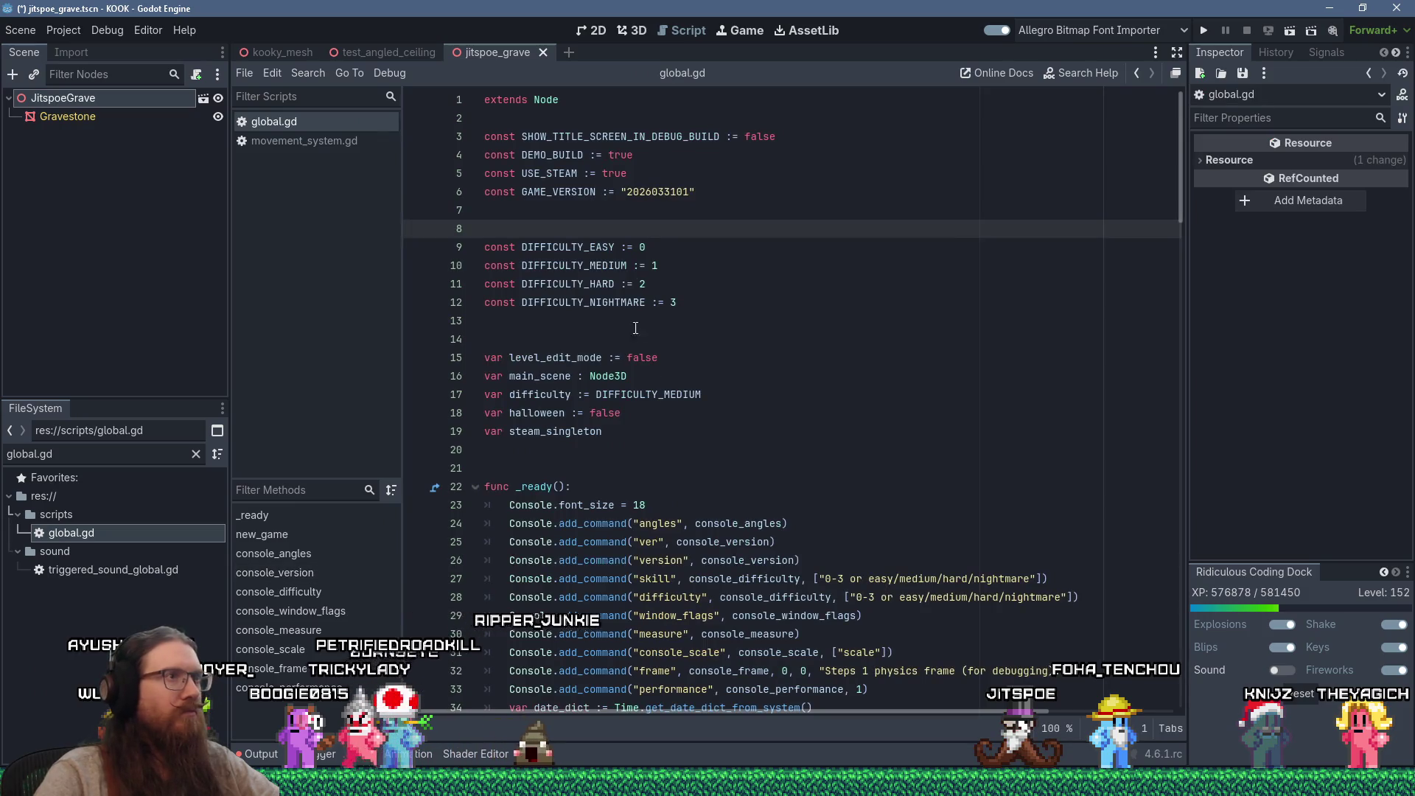
click(669, 191)
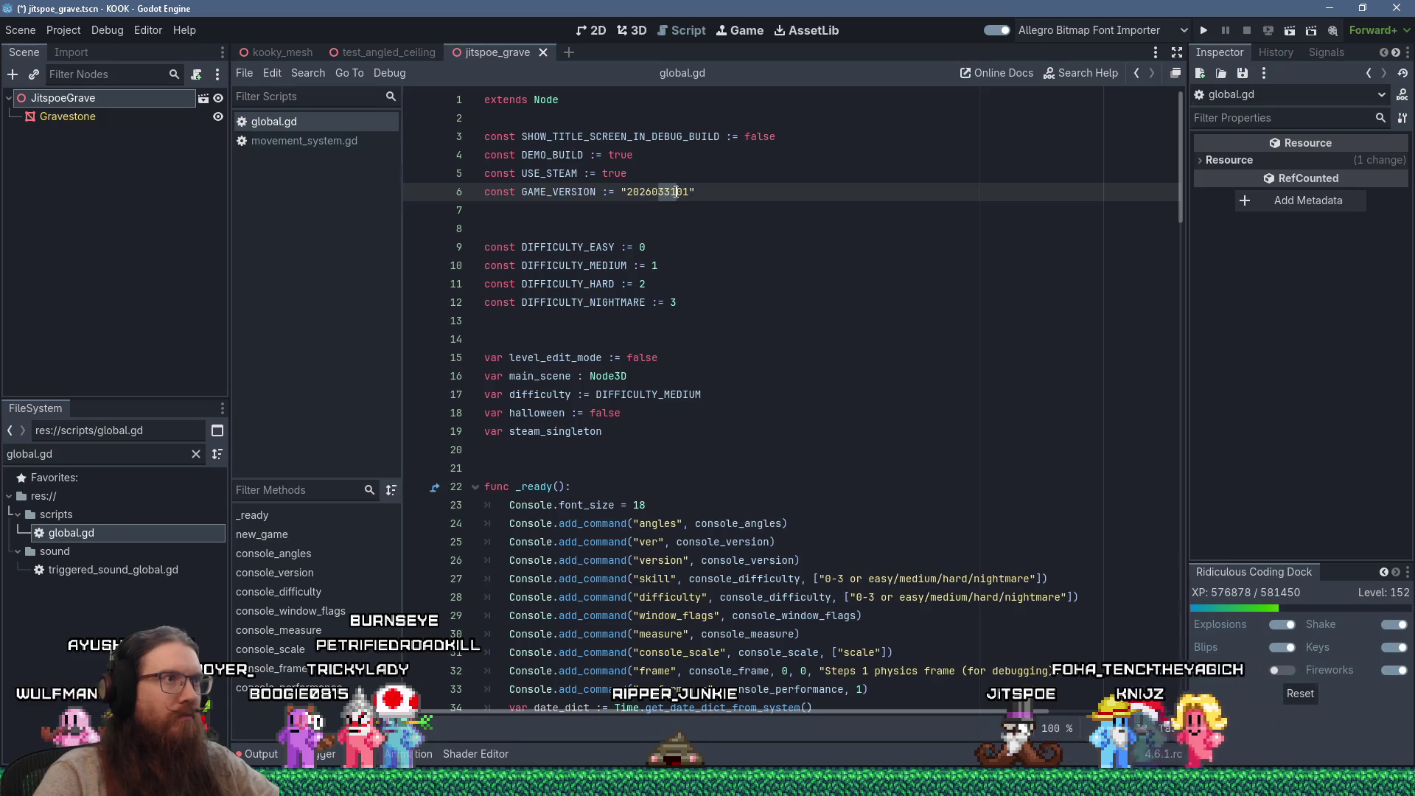
text(40)
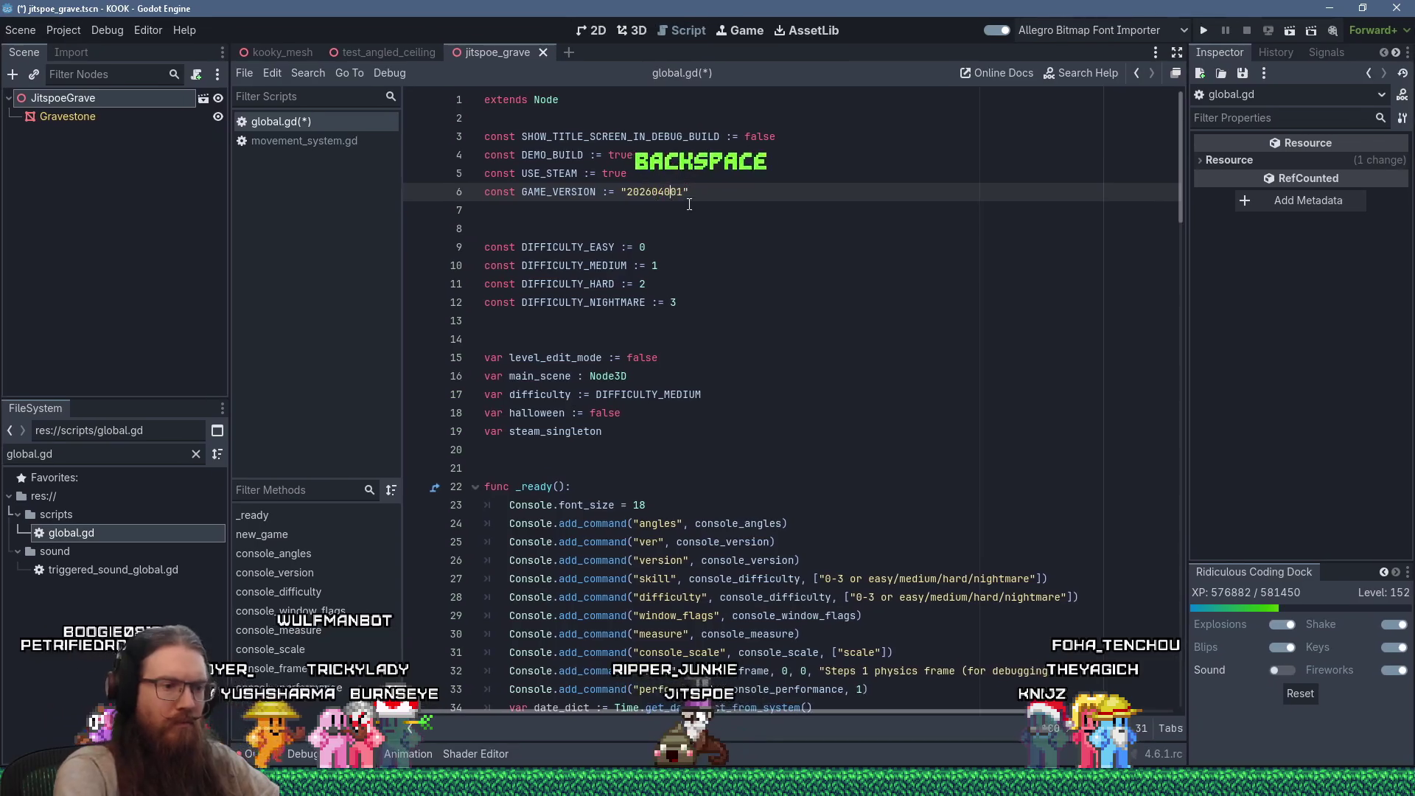
text(3)
click(767, 182)
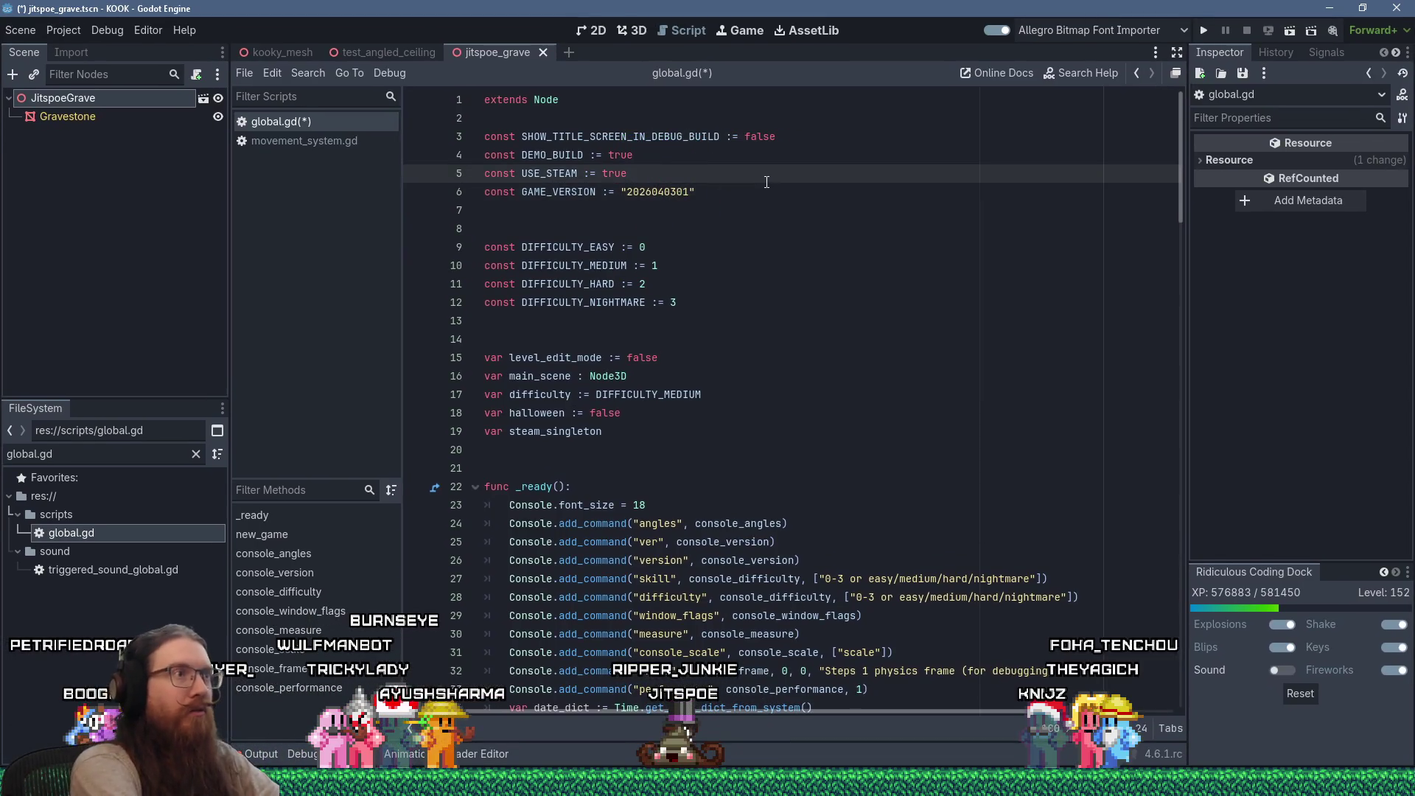
key(ctrl+s)
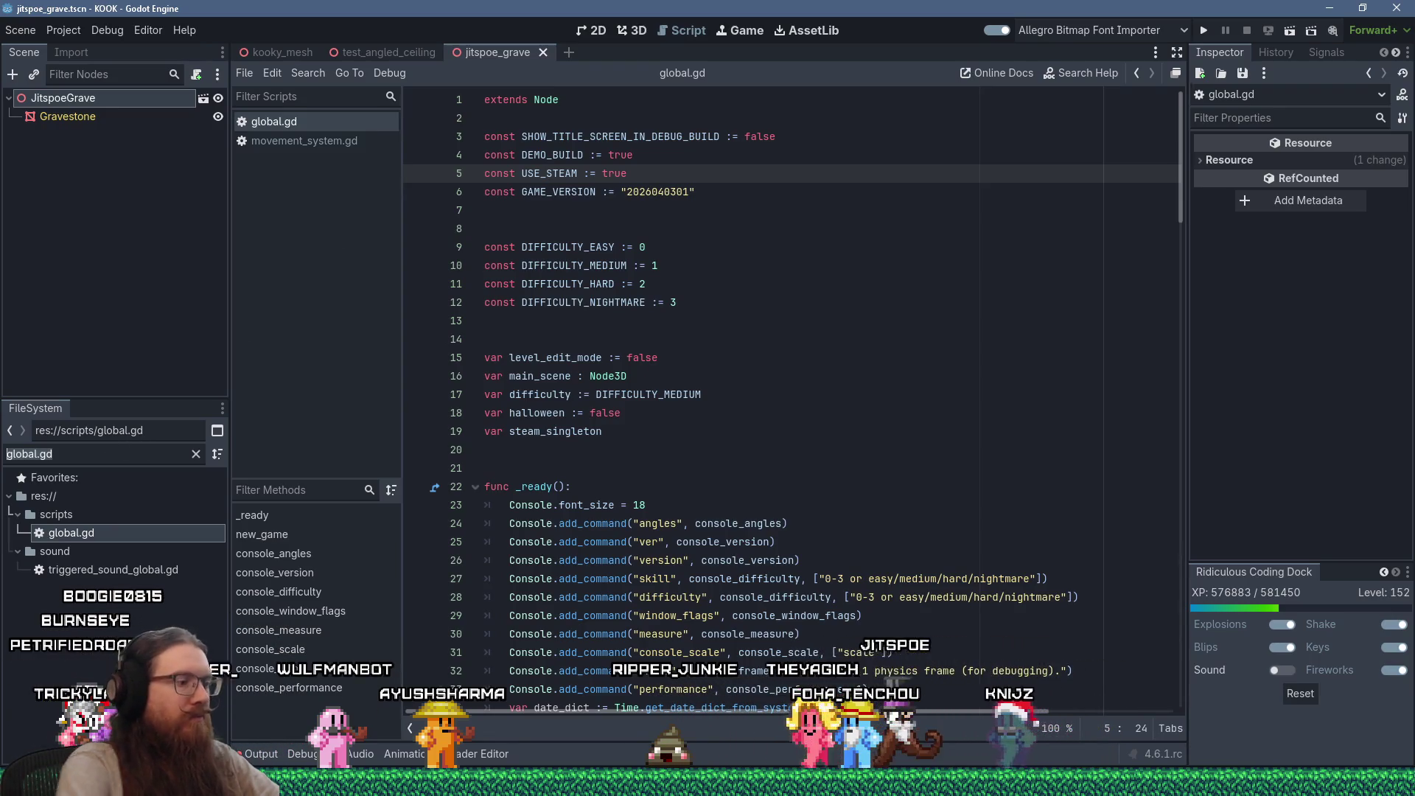
Step: Open systems/input_system.gd, set ENABLE_MOUSE_DAMP to false, and save it
text(input)
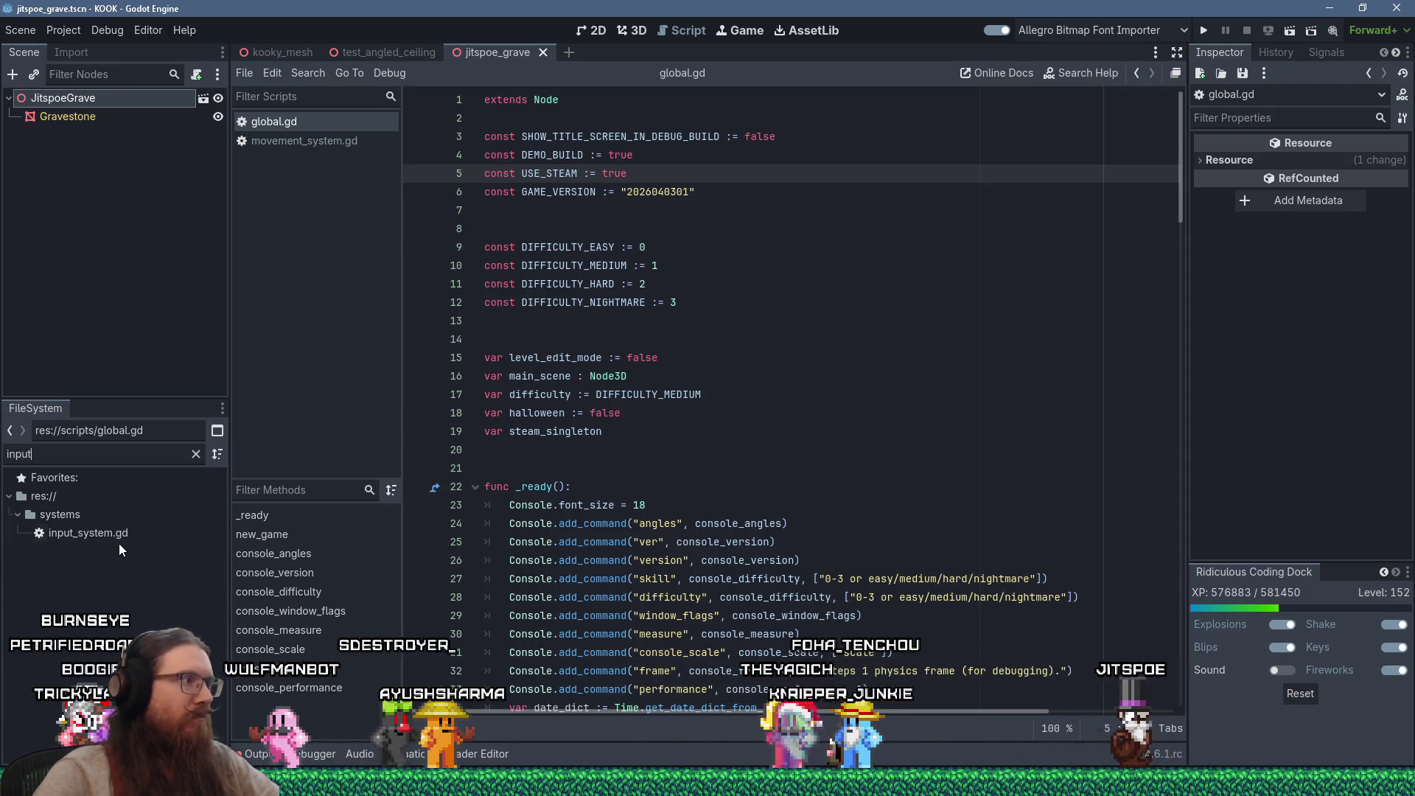
double_click(126, 533)
double_click(672, 156)
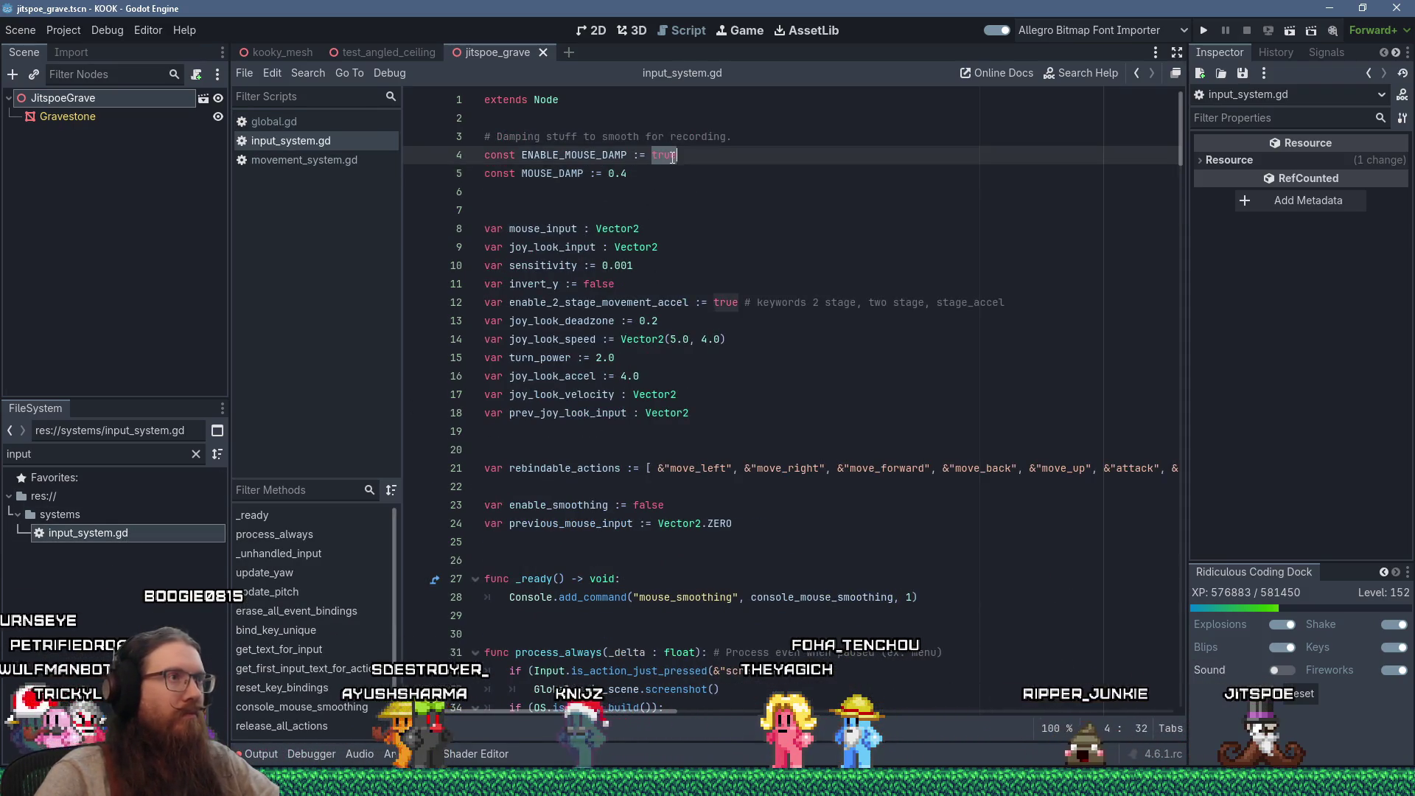
text(fals)
key(ctrl+s)
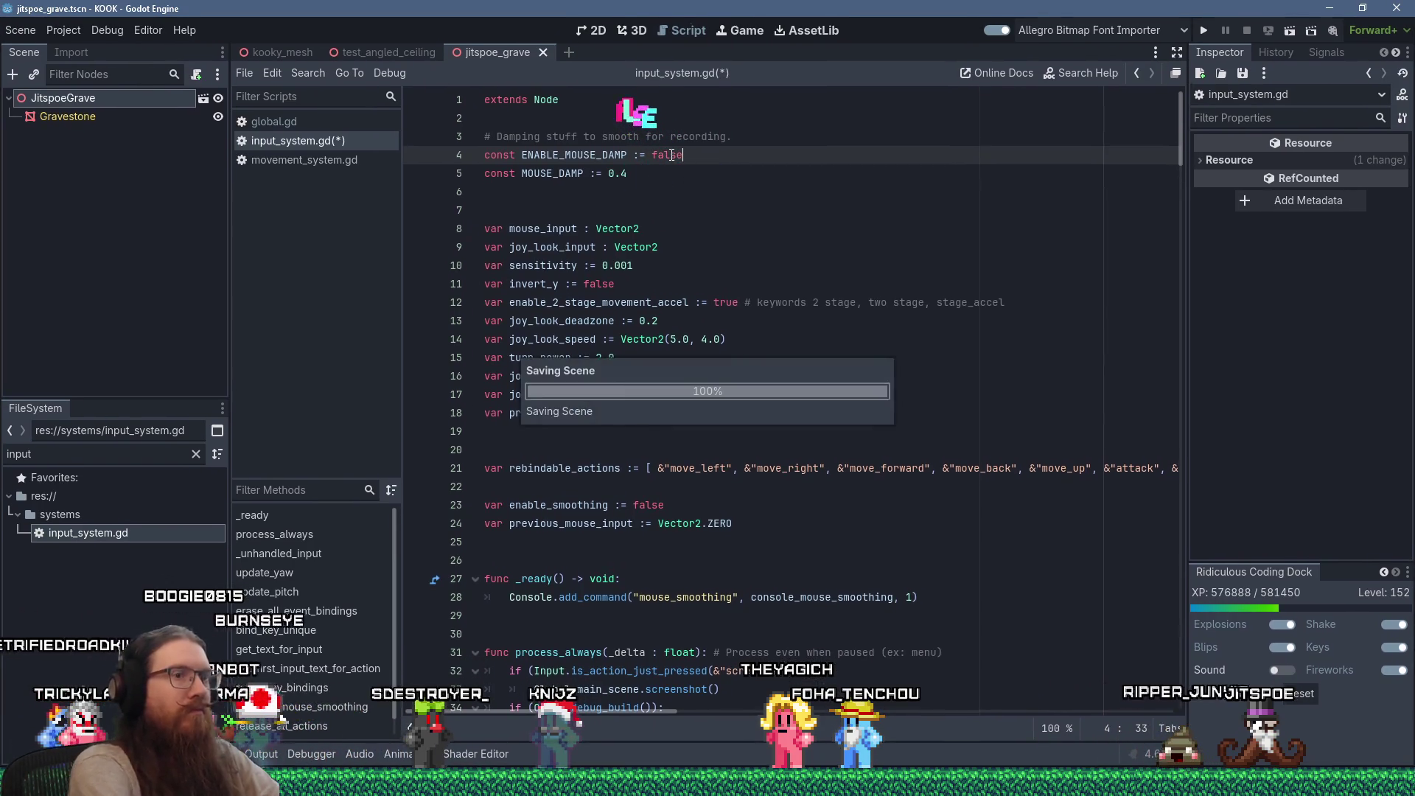
click(908, 522)
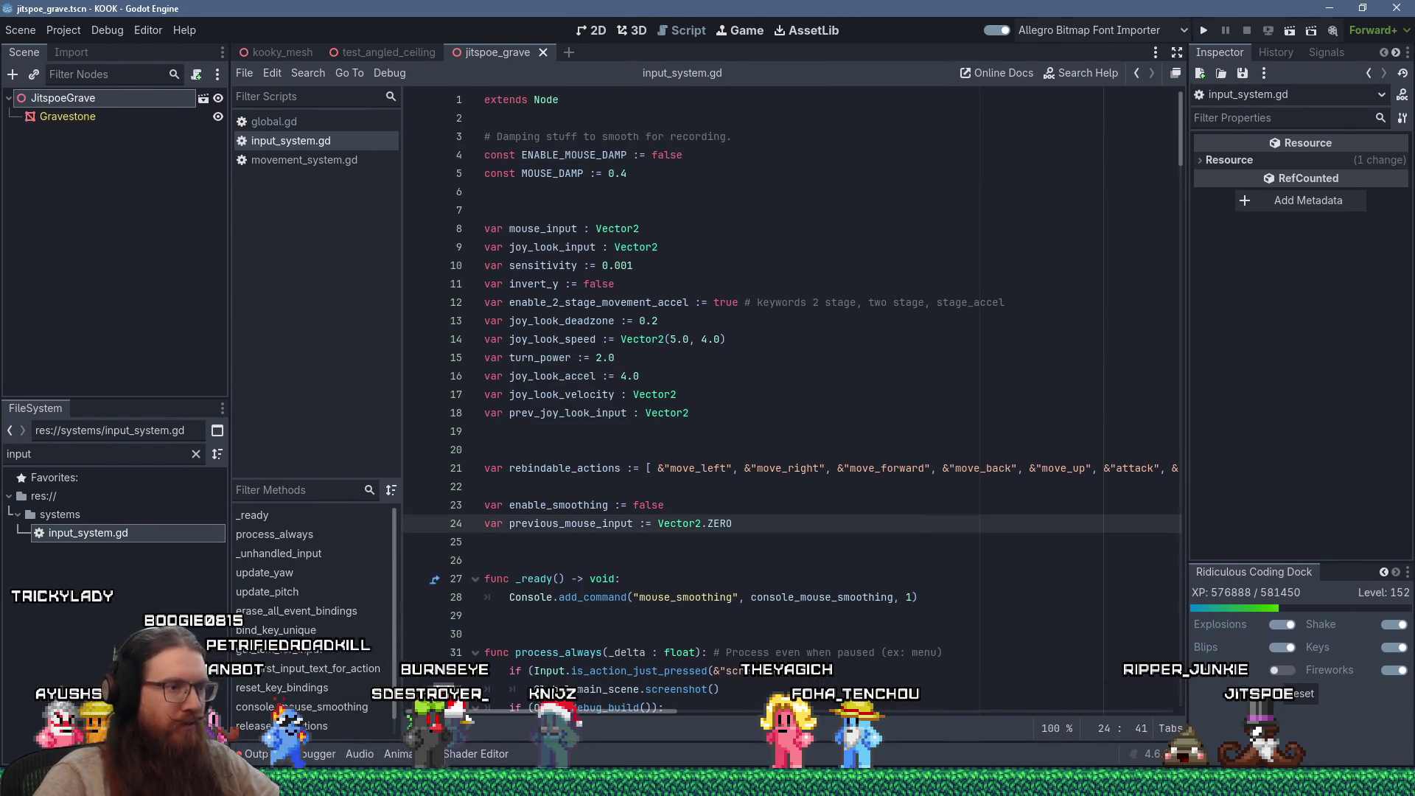
click(895, 365)
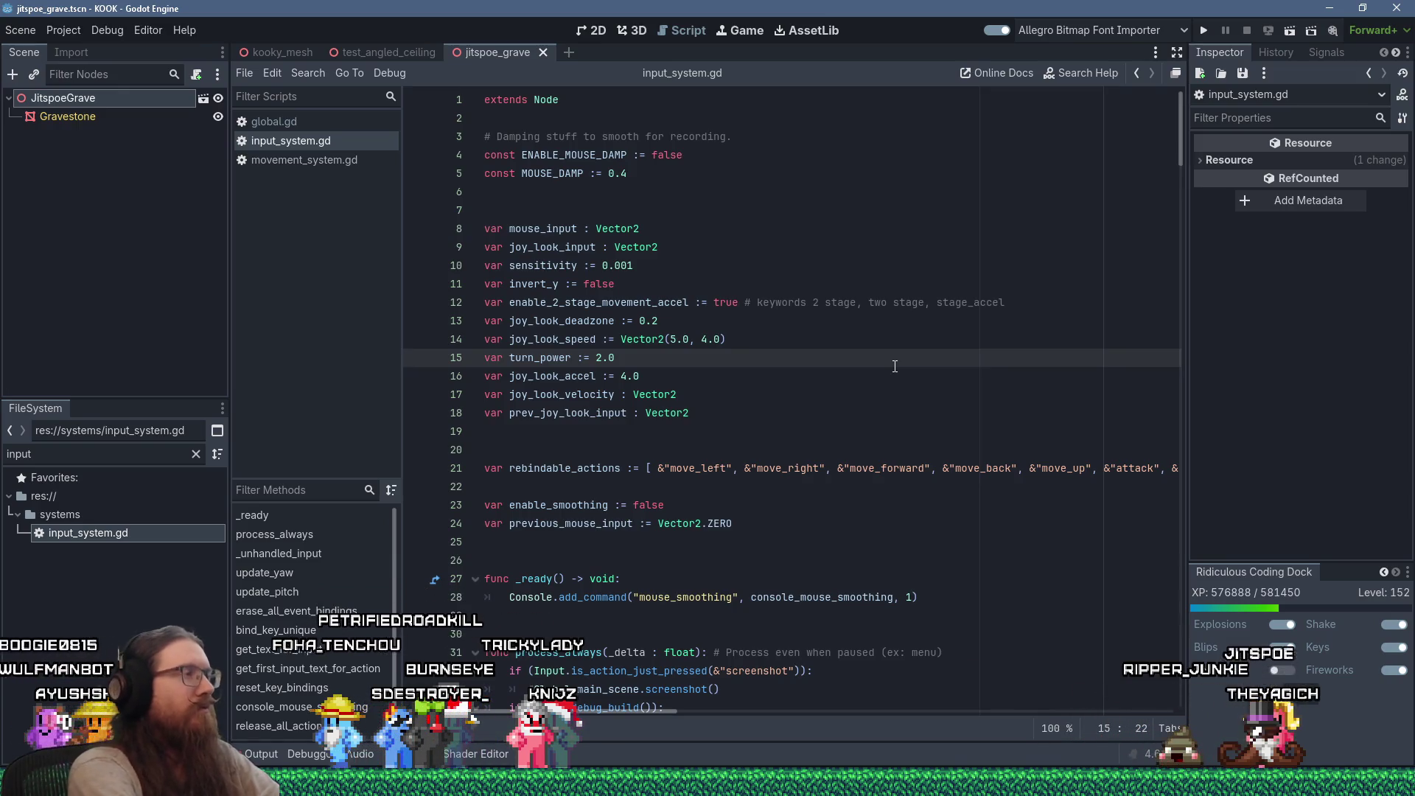
Step: In movement_system.gd, comment out the debug draw_line loop on lines 741–742 and save
click(348, 159)
click(809, 208)
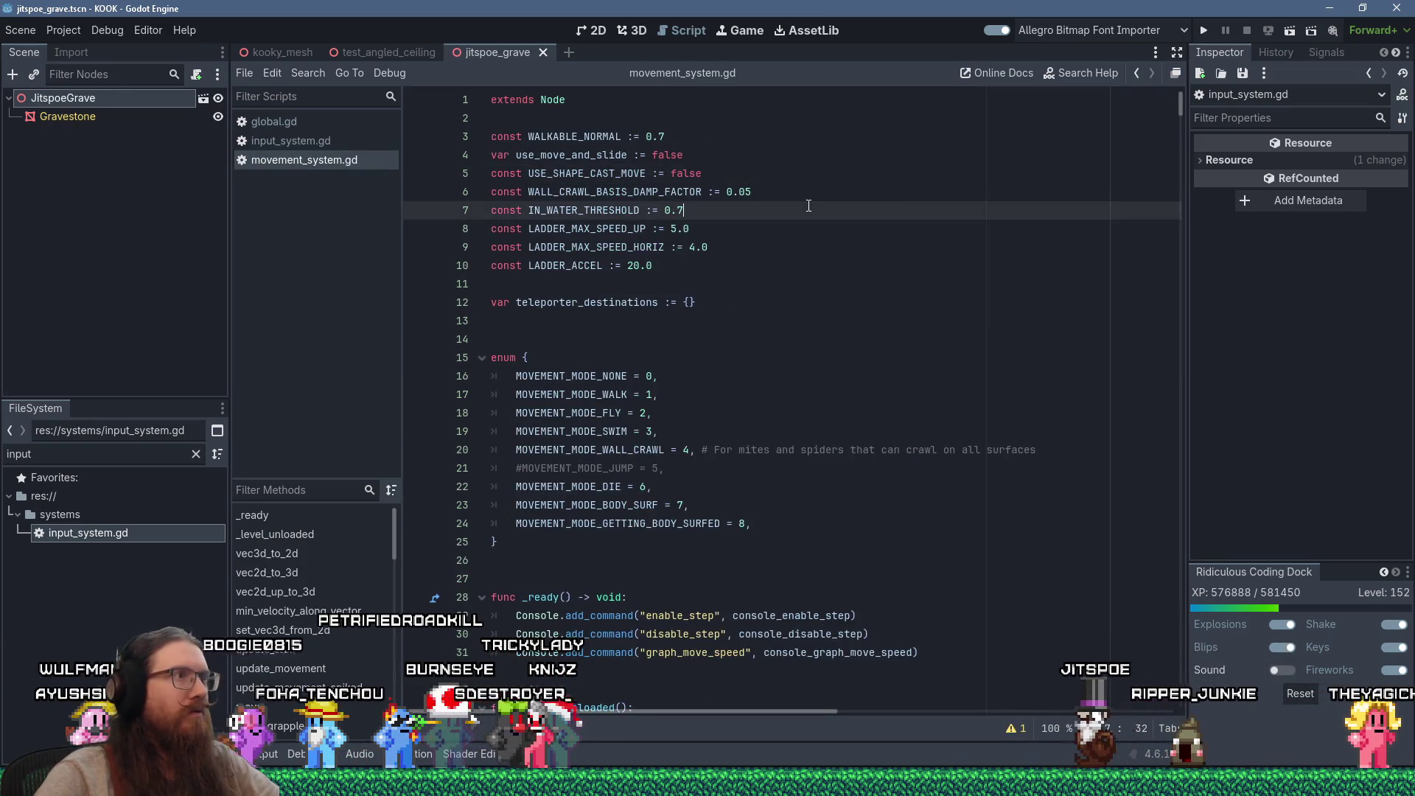
key(ctrl+f)
key(Return)
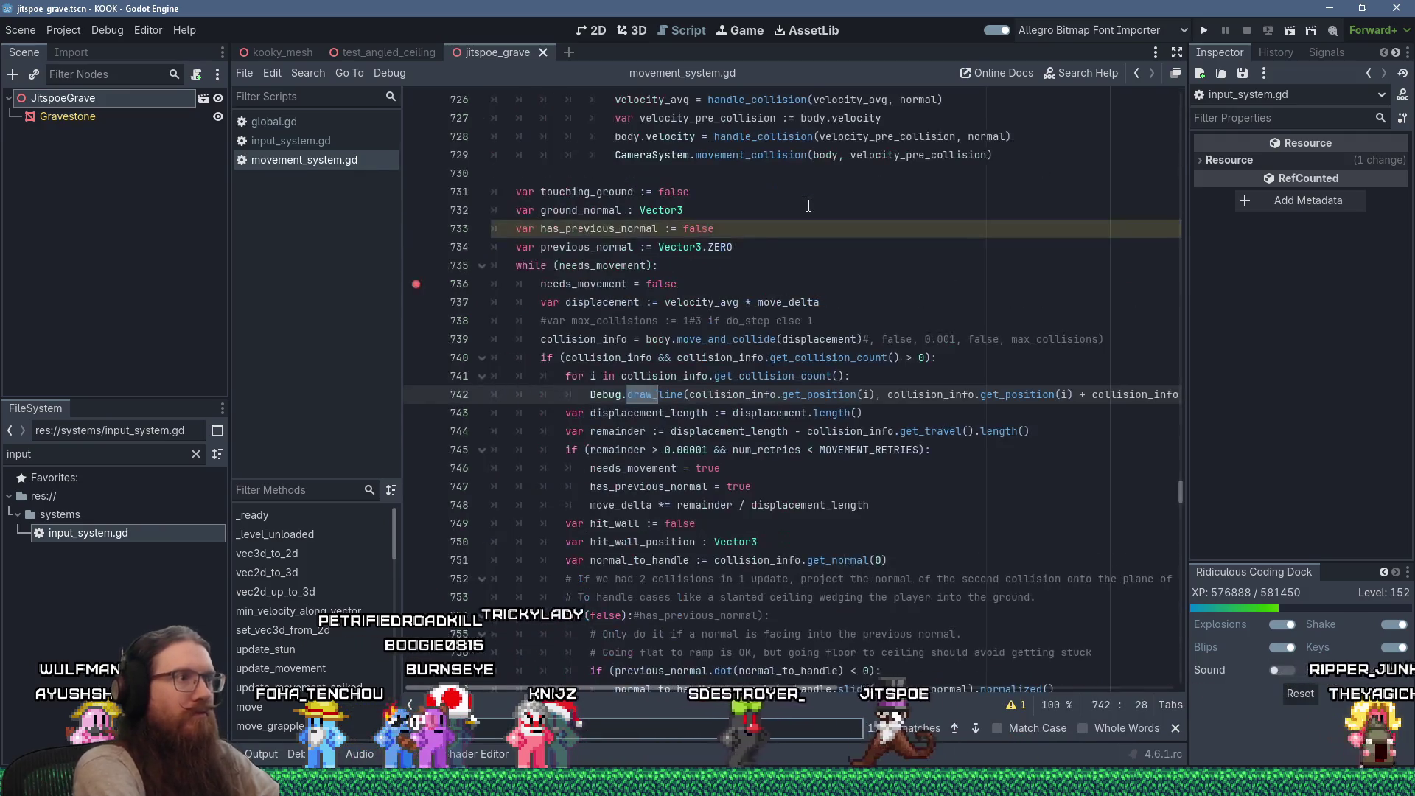
click(566, 376)
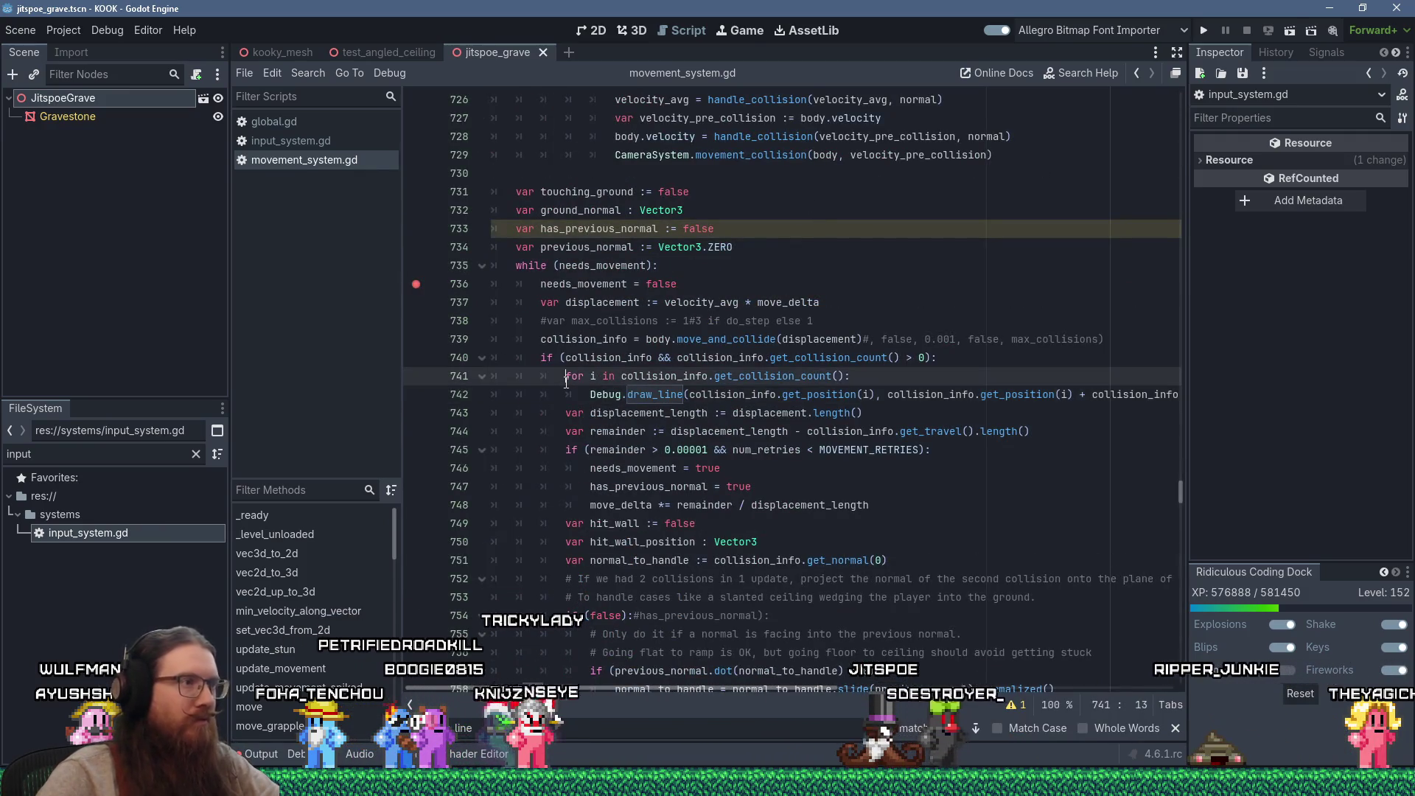
key(shift+Down)
text(#)
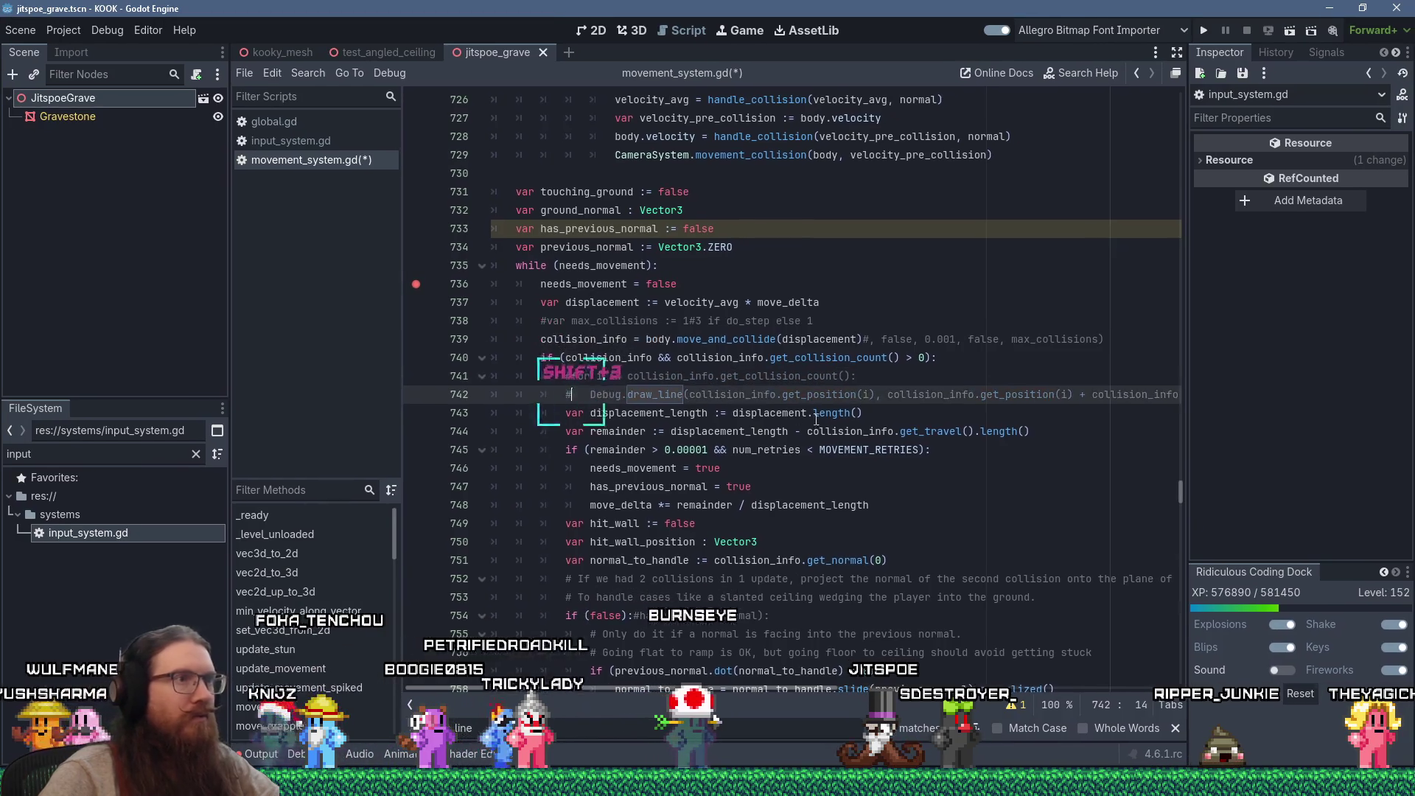
key(ctrl+s)
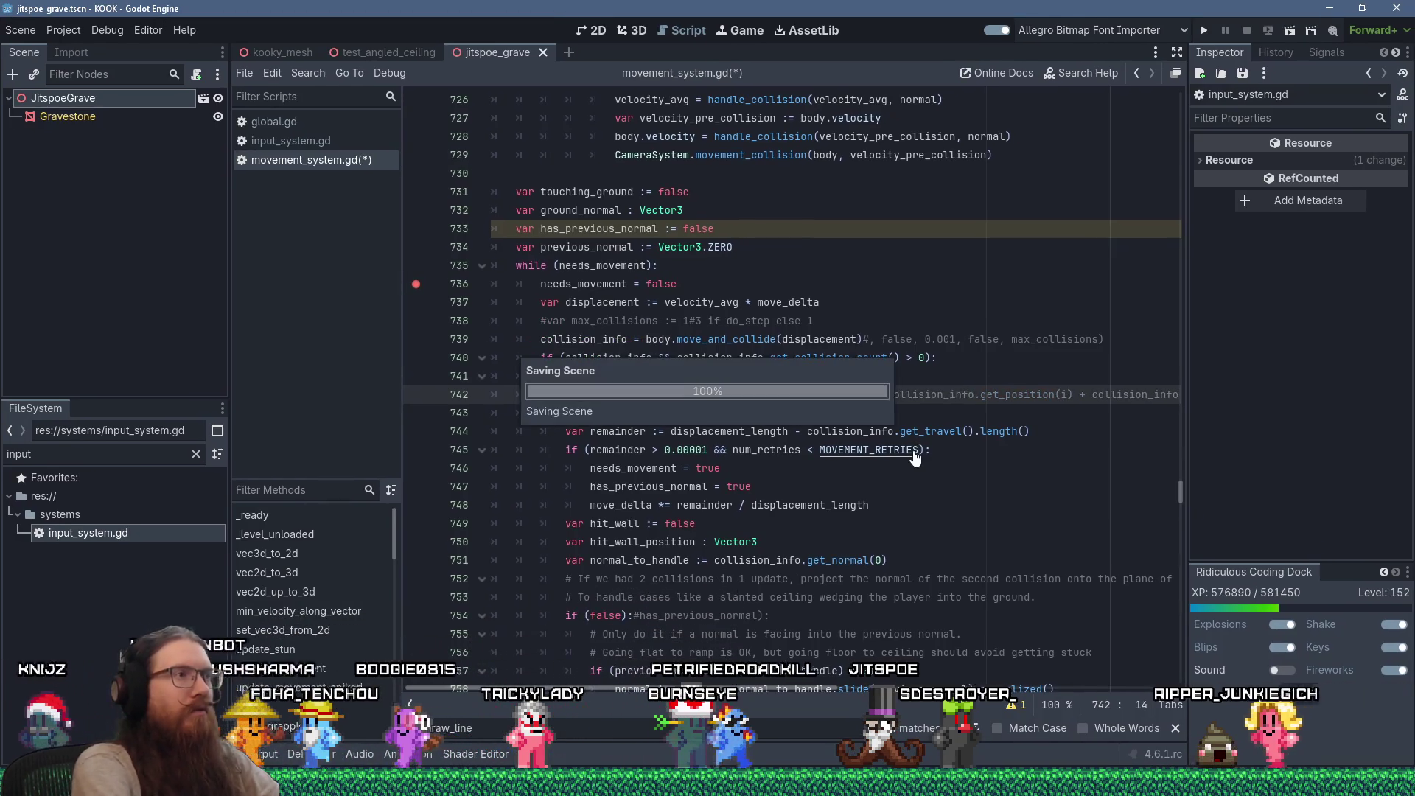
Step: Highlight has_previous_normal and scroll movement_system.gd to review where it is used
double_click(599, 229)
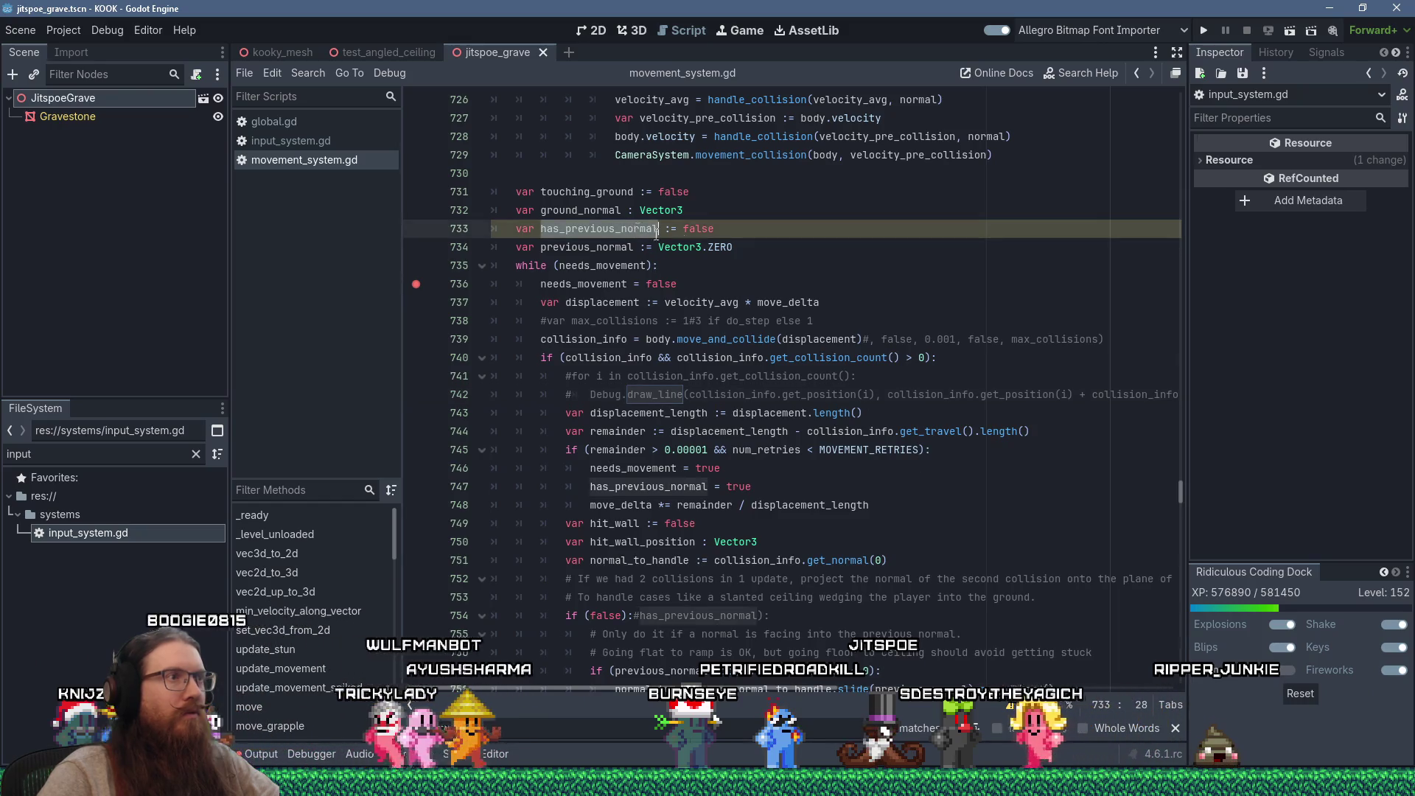
scroll(880, 296, down, 2)
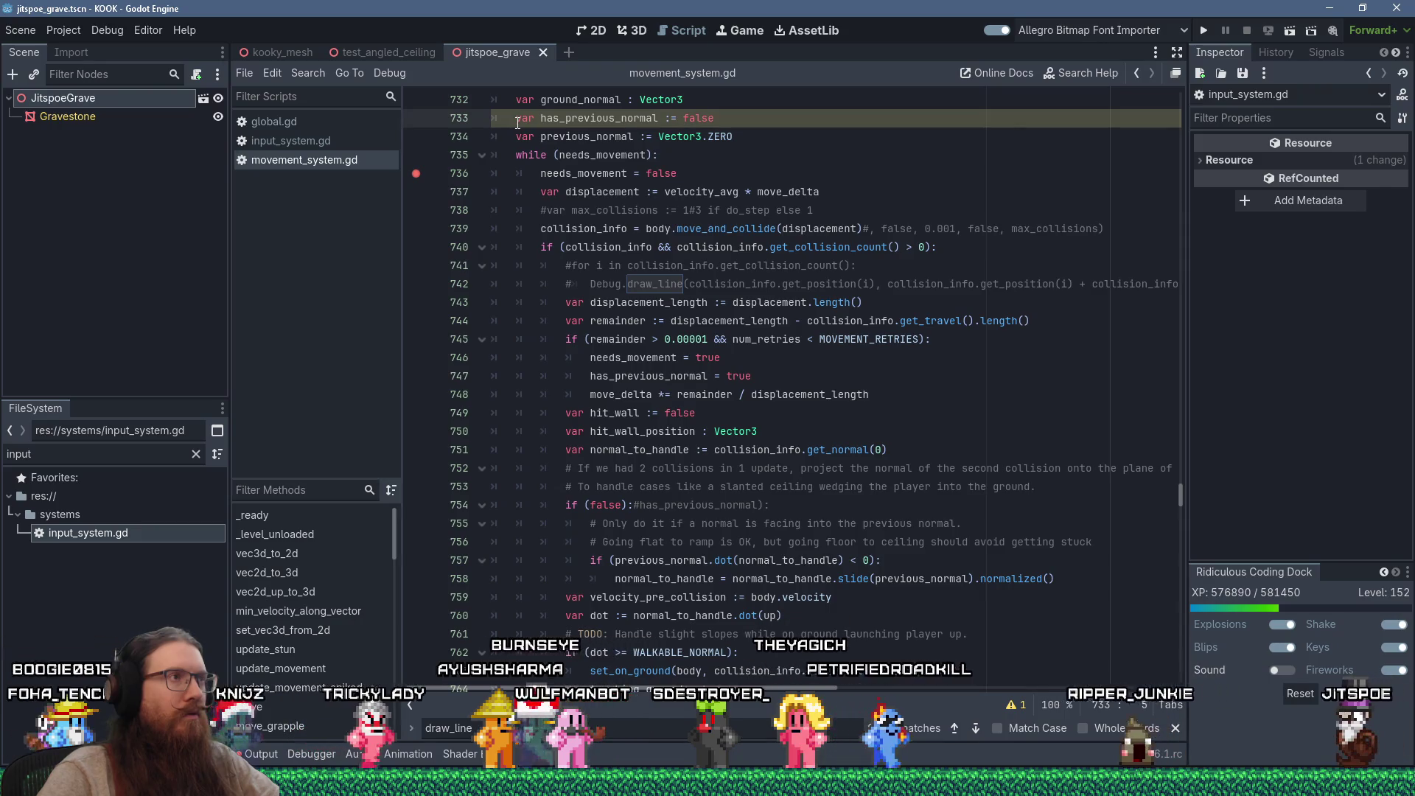
scroll(714, 248, up, 3)
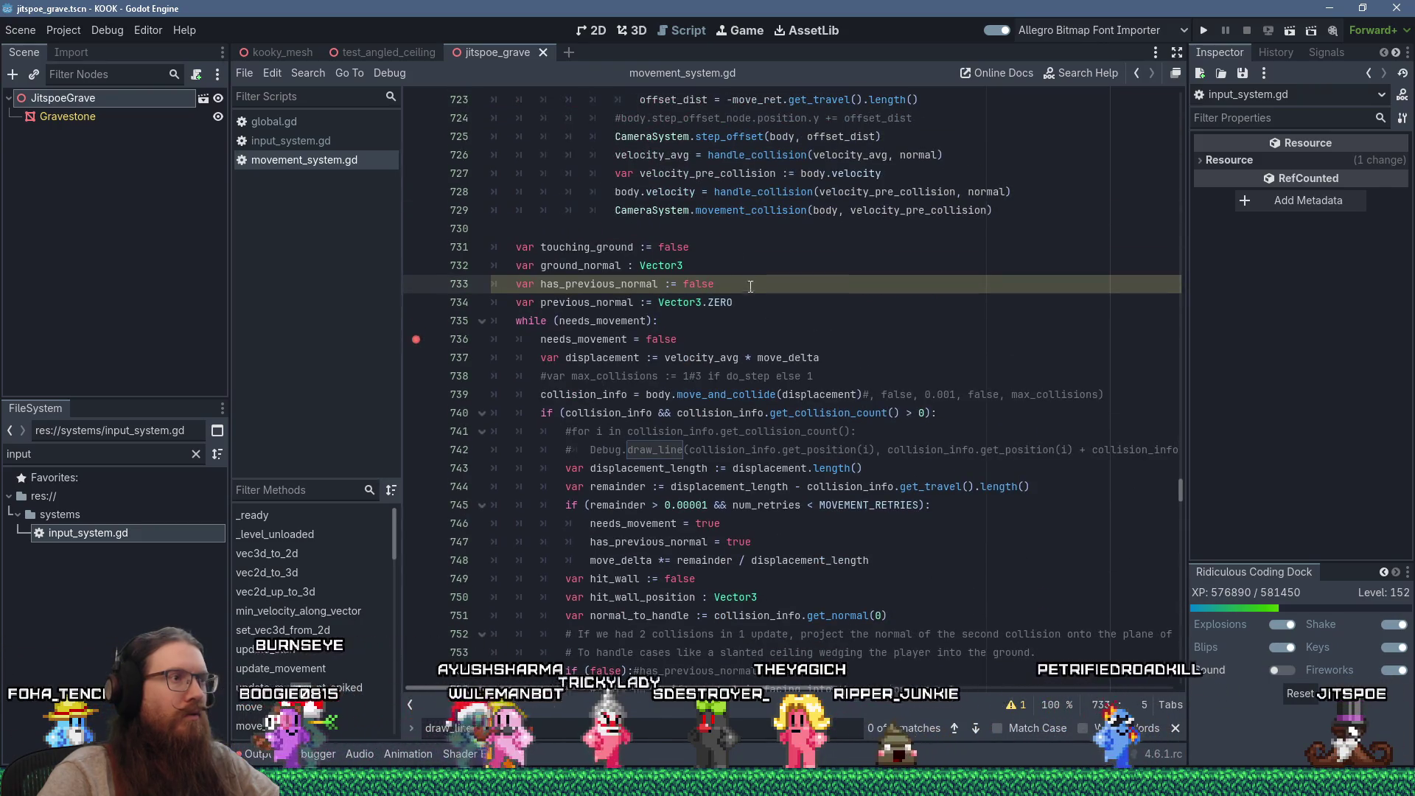
scroll(825, 389, down, 4)
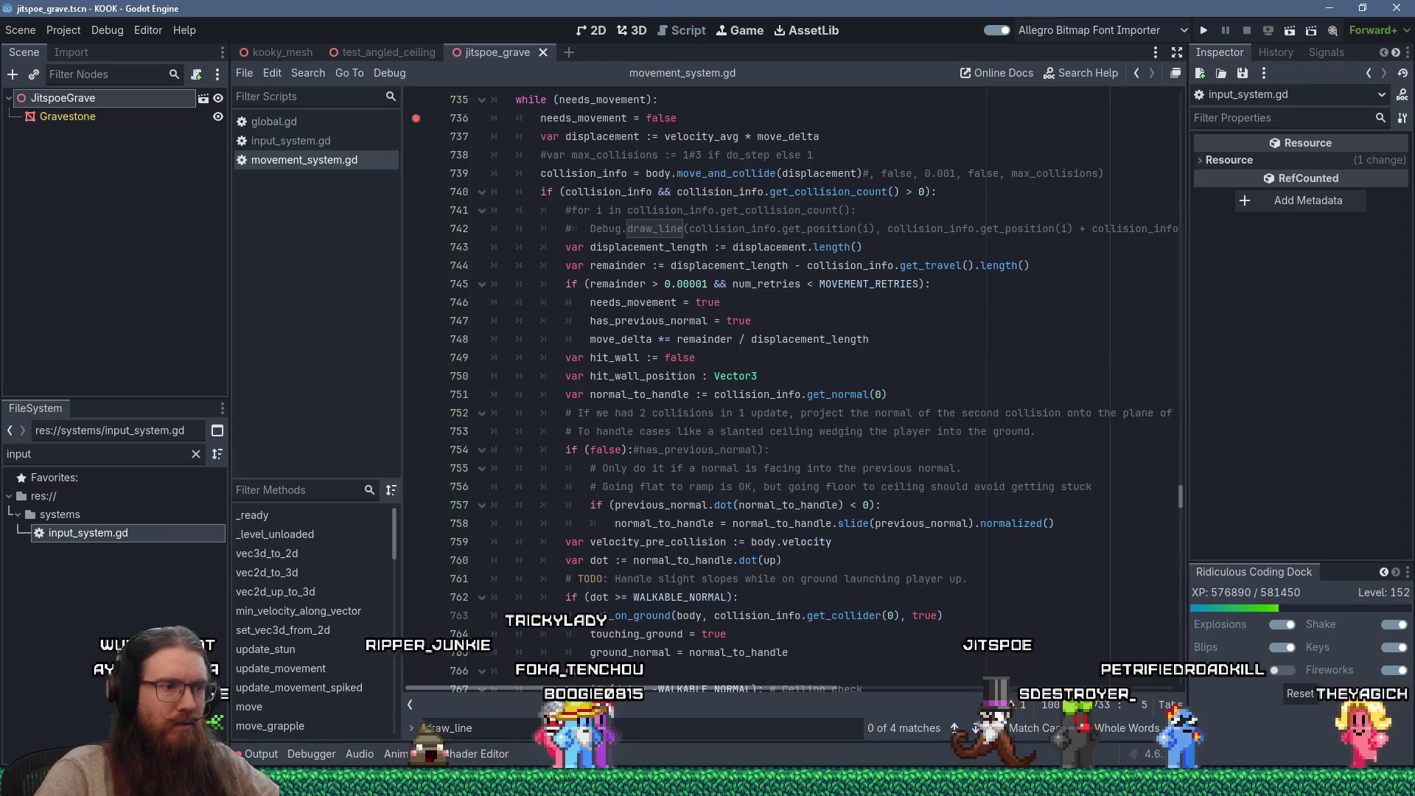
click(45, 221)
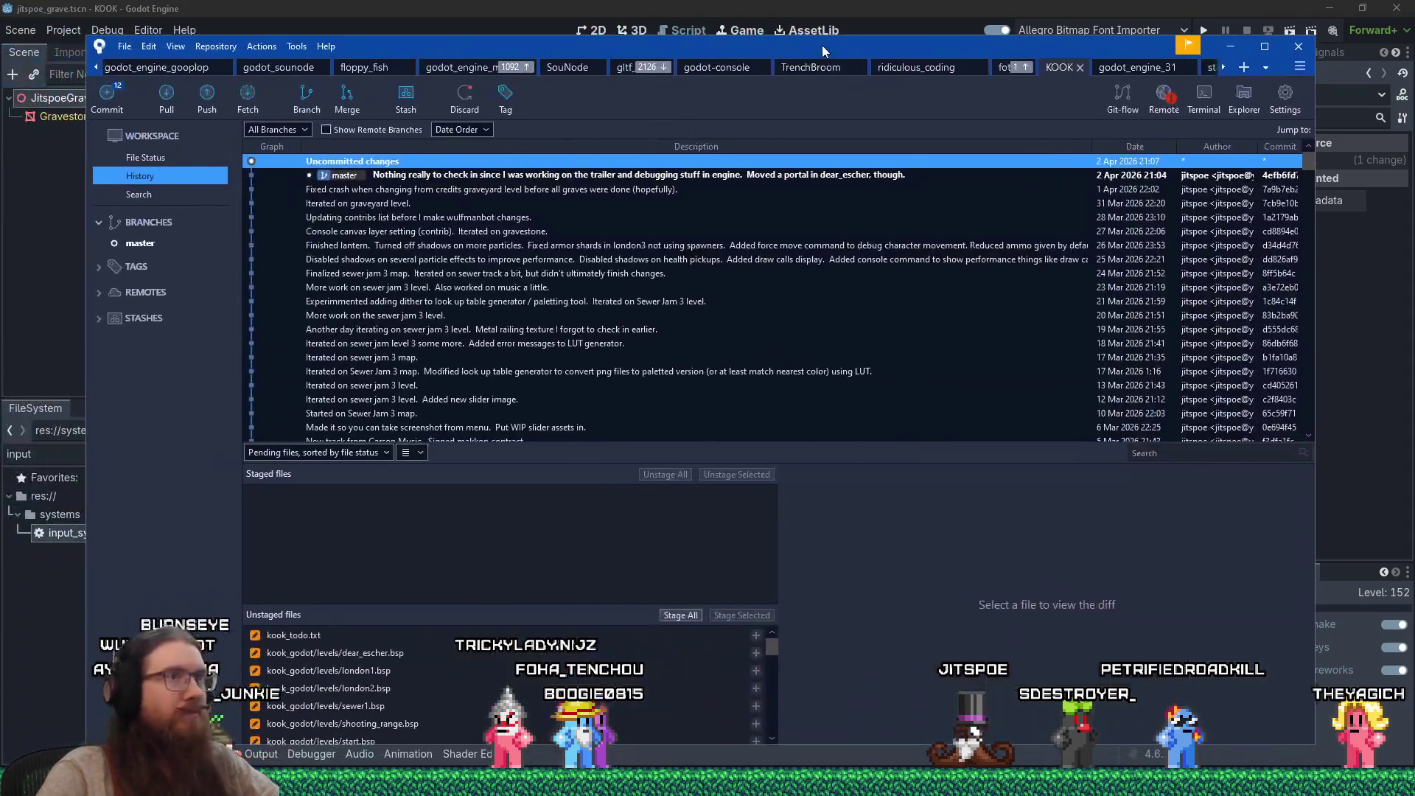
Step: Review movement_system.gd's unstaged diff in Sourcetree's File Status, then return to Godot
click(132, 151)
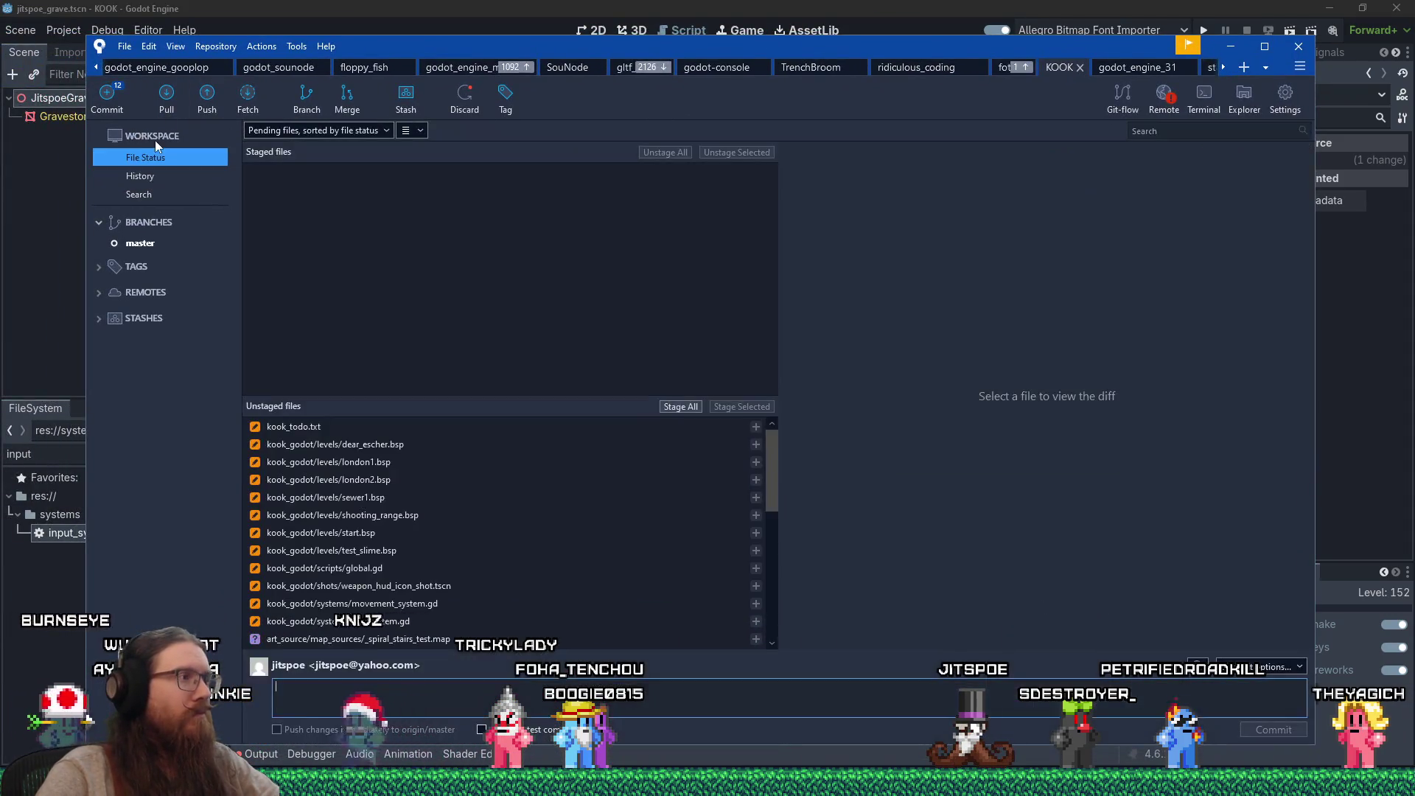
click(412, 581)
key(Down)
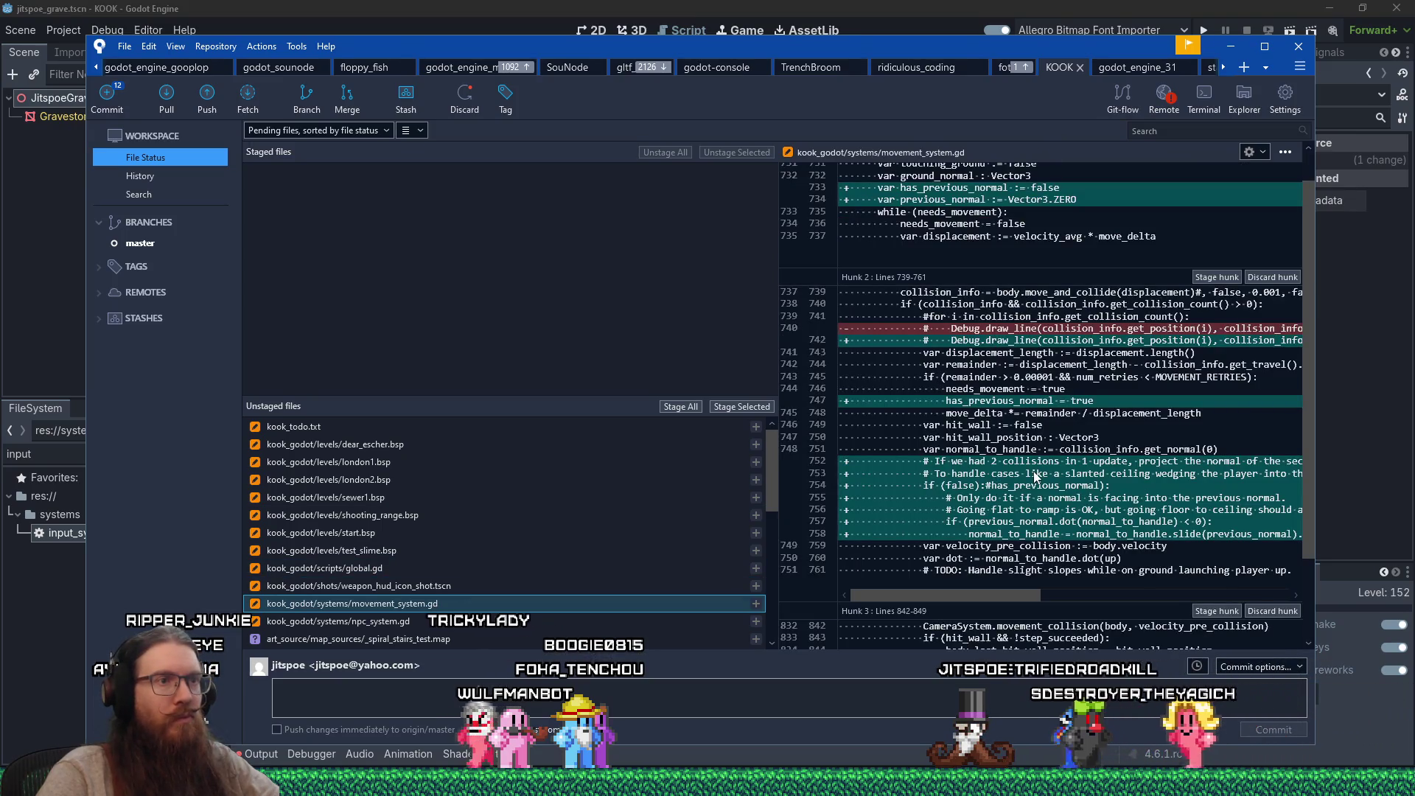
scroll(1032, 479, down, 3)
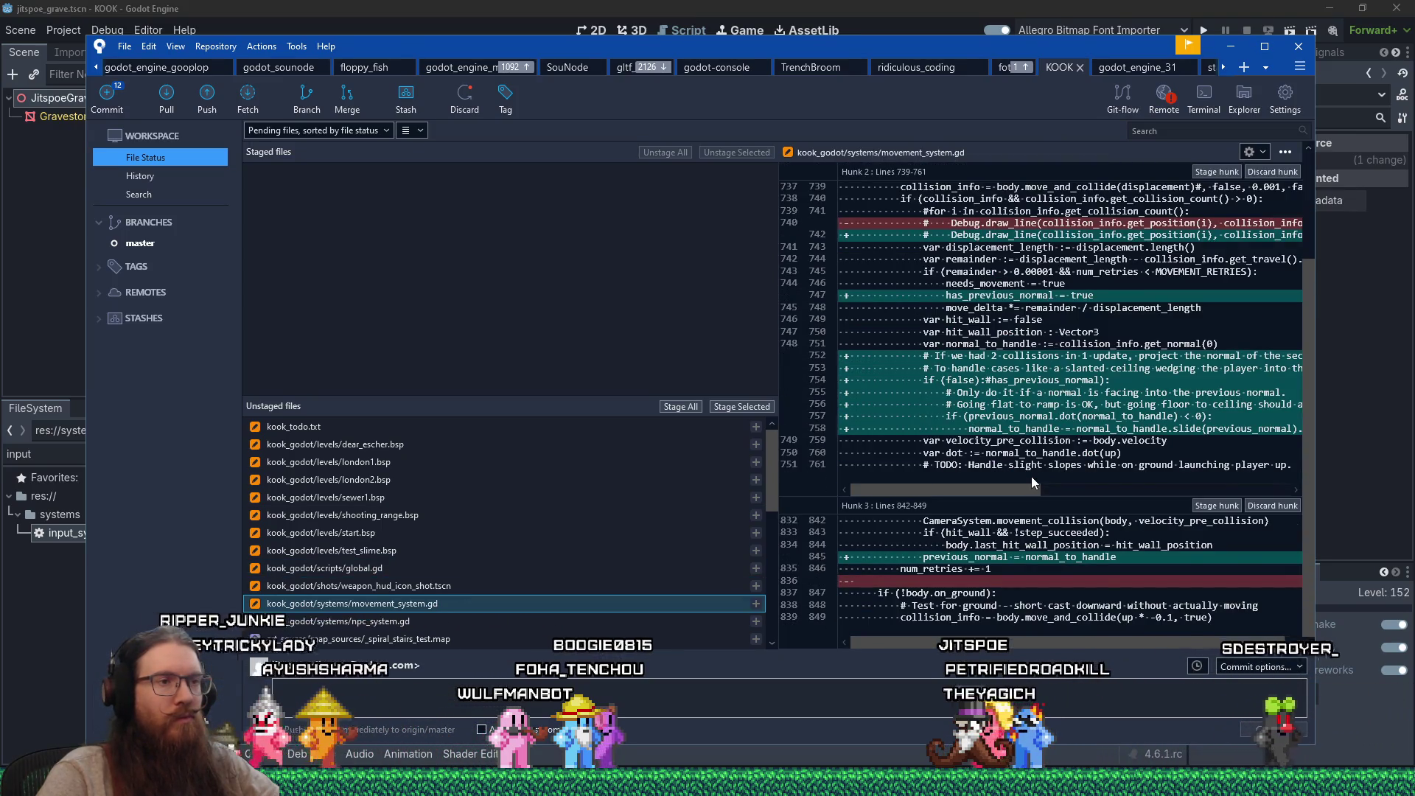
scroll(1032, 476, up, 3)
scroll(1032, 477, down, 3)
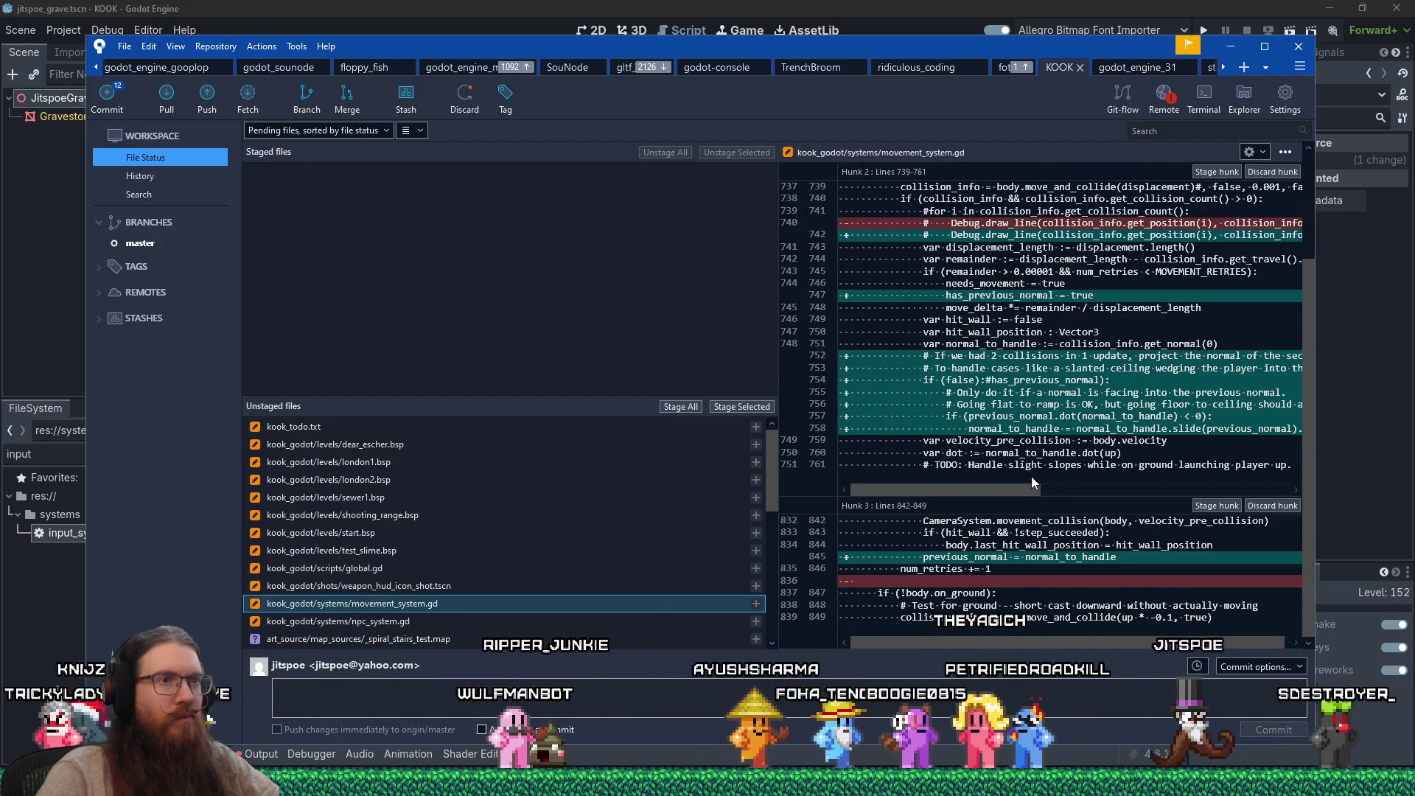
scroll(1032, 476, up, 3)
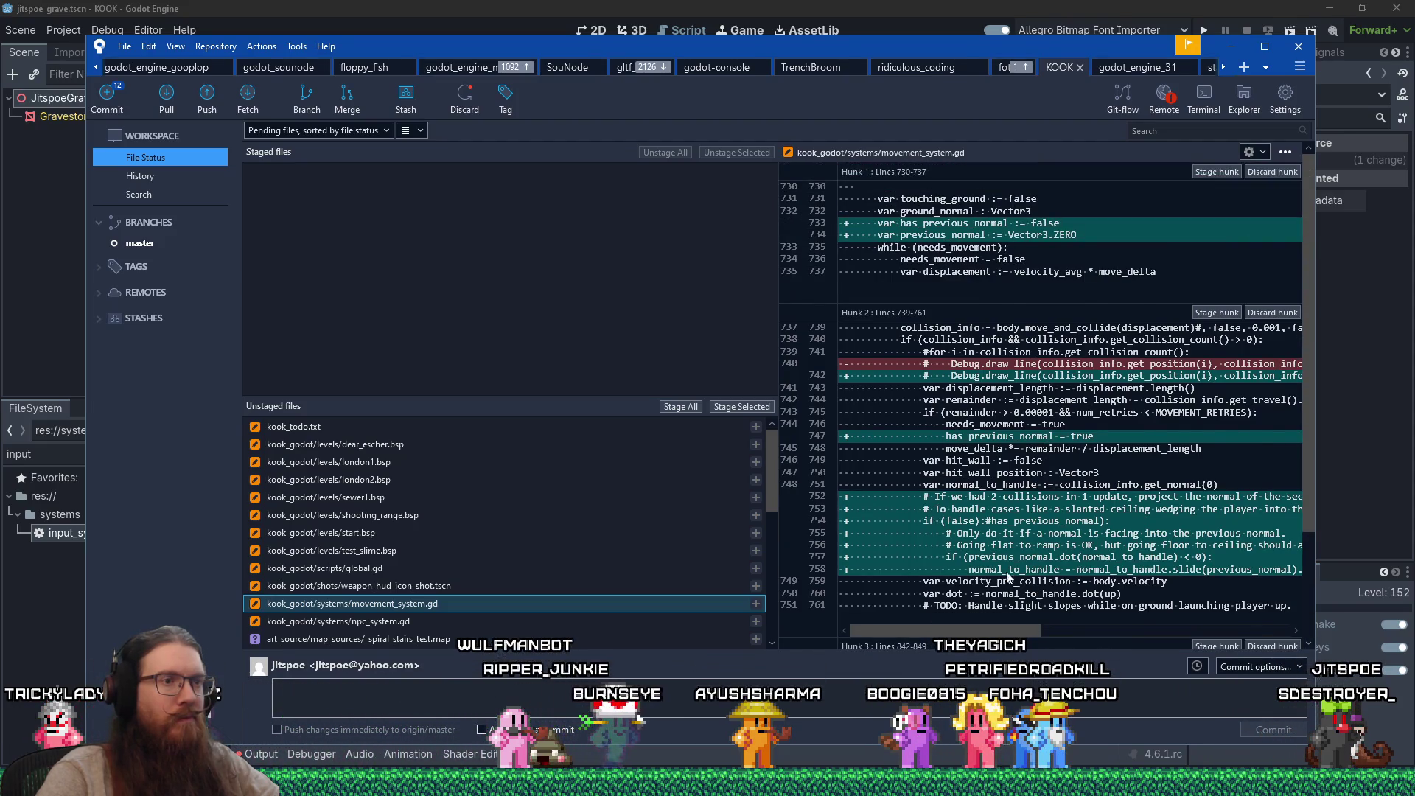
mouse_move(994, 634)
mouse_down()
mouse_move(1266, 631)
mouse_move(1021, 525)
mouse_up()
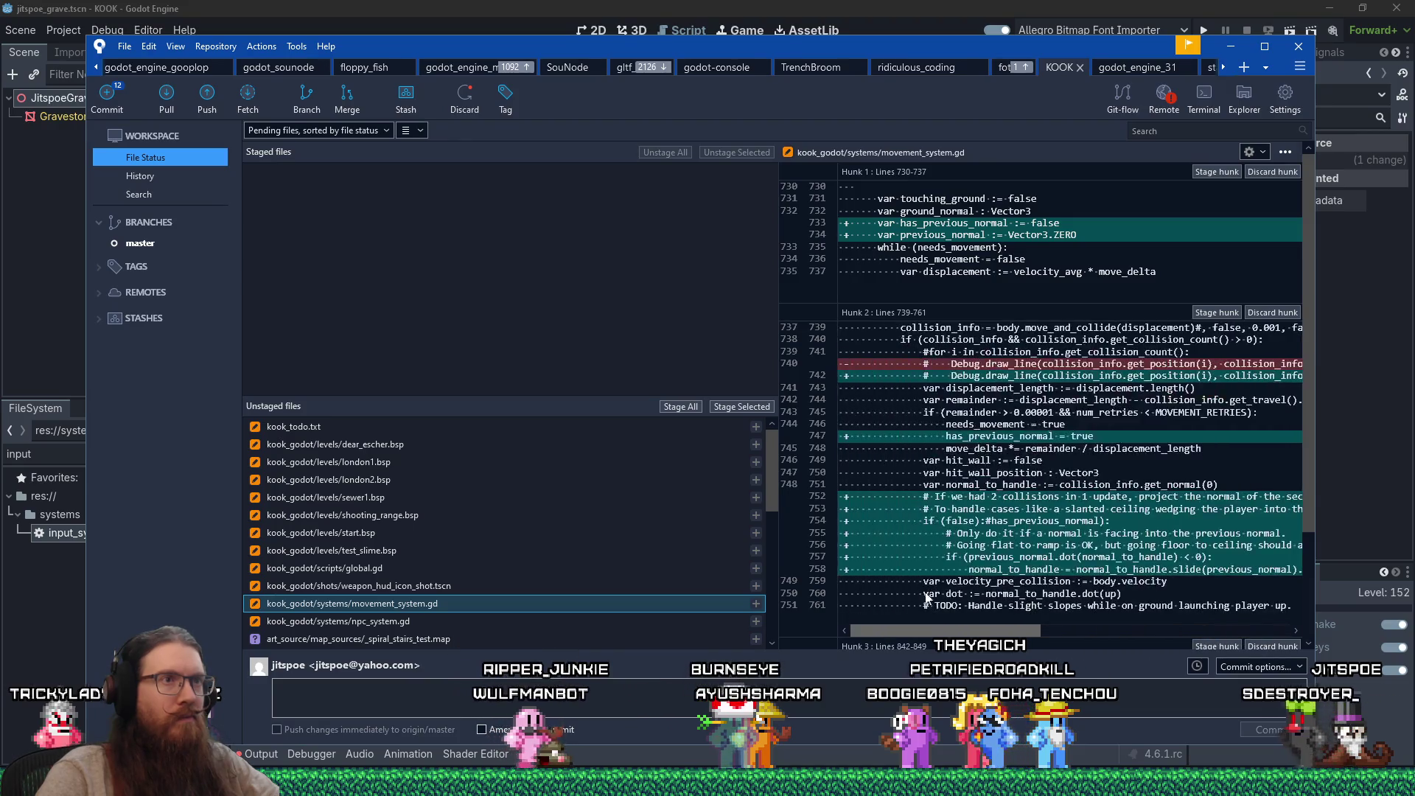
scroll(1032, 516, down, 1)
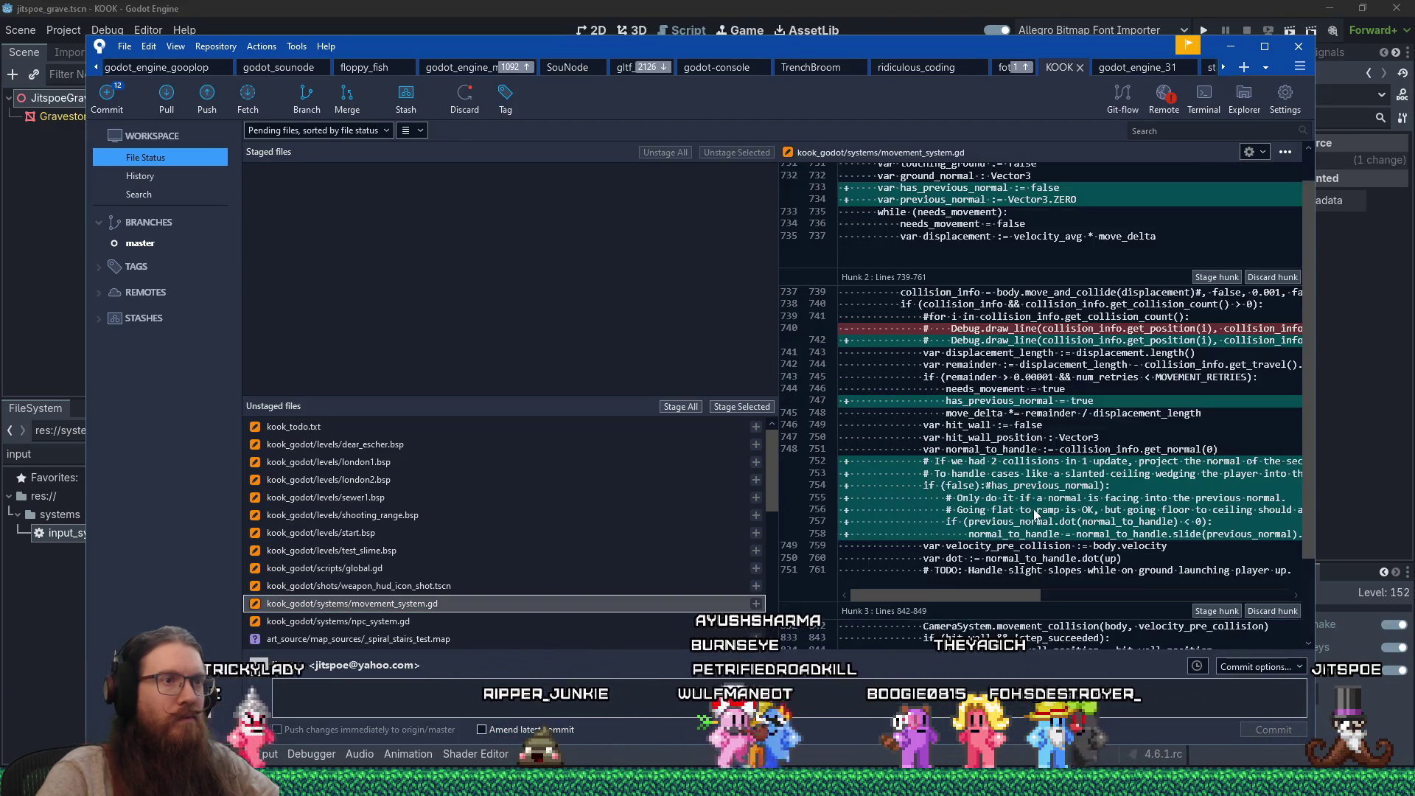
key(alt+Tab)
scroll(946, 492, up, 4)
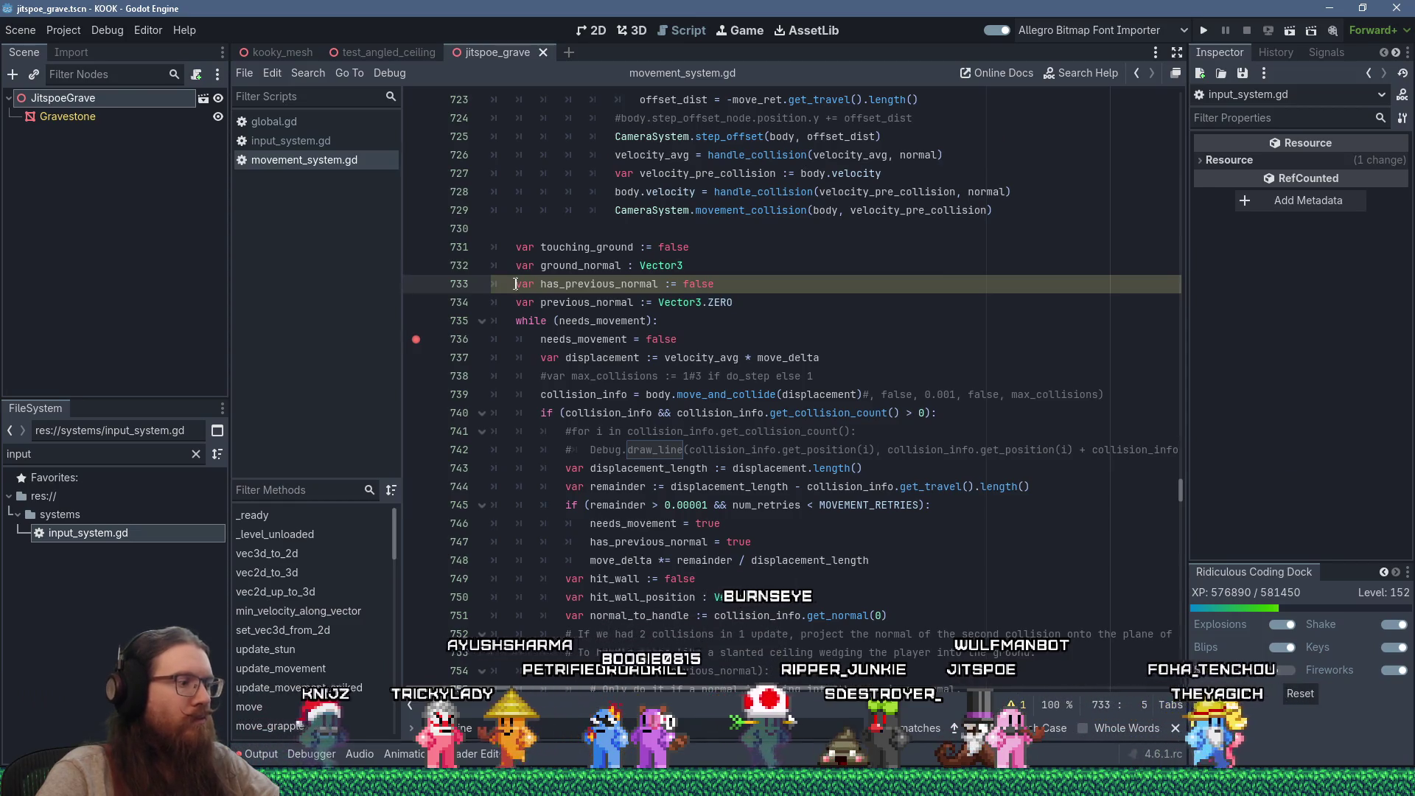
Step: Comment out lines 733–734, 747, 754–758 and 845 using previous_normal, and save the script
text(#)
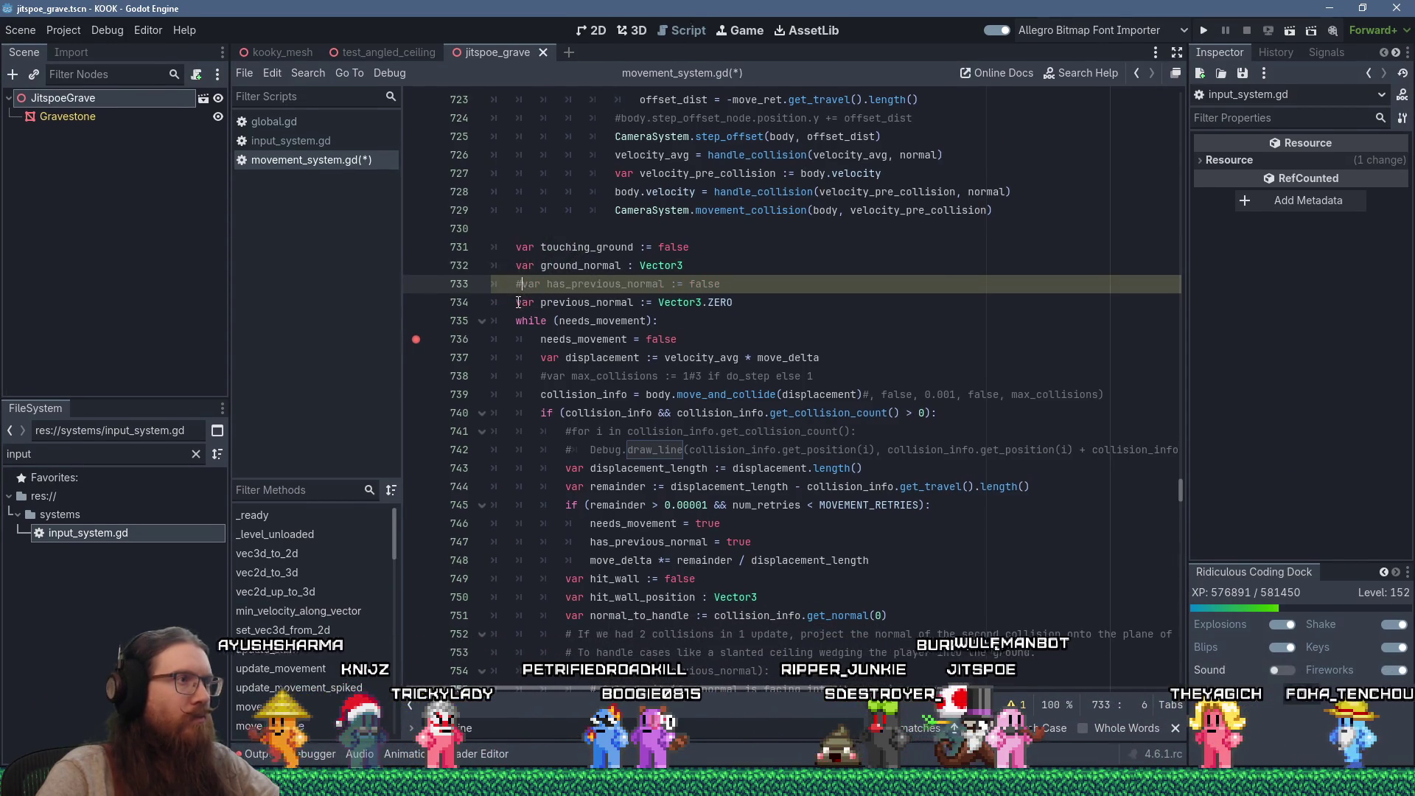
key(Down)
scroll(689, 334, down, 2)
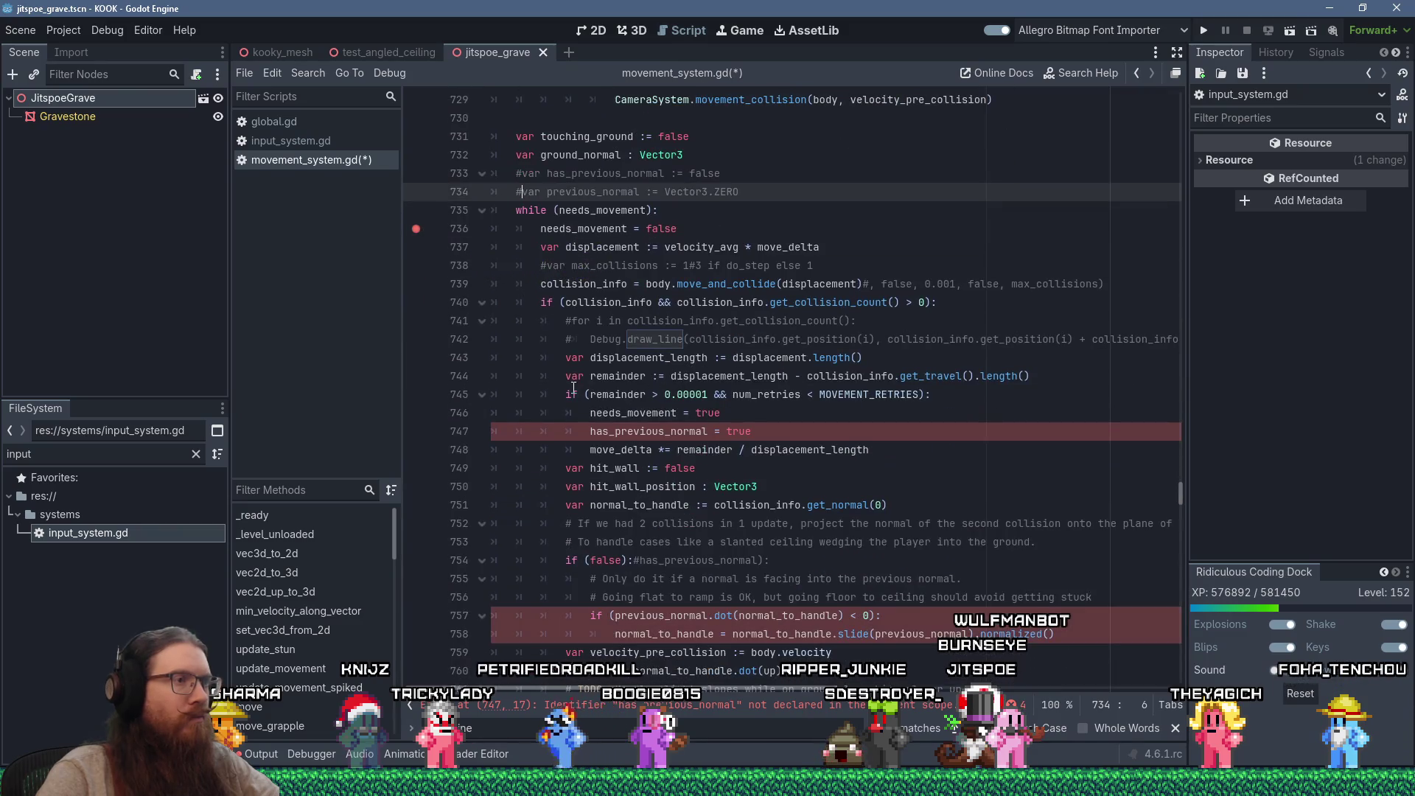
click(593, 433)
text(#)
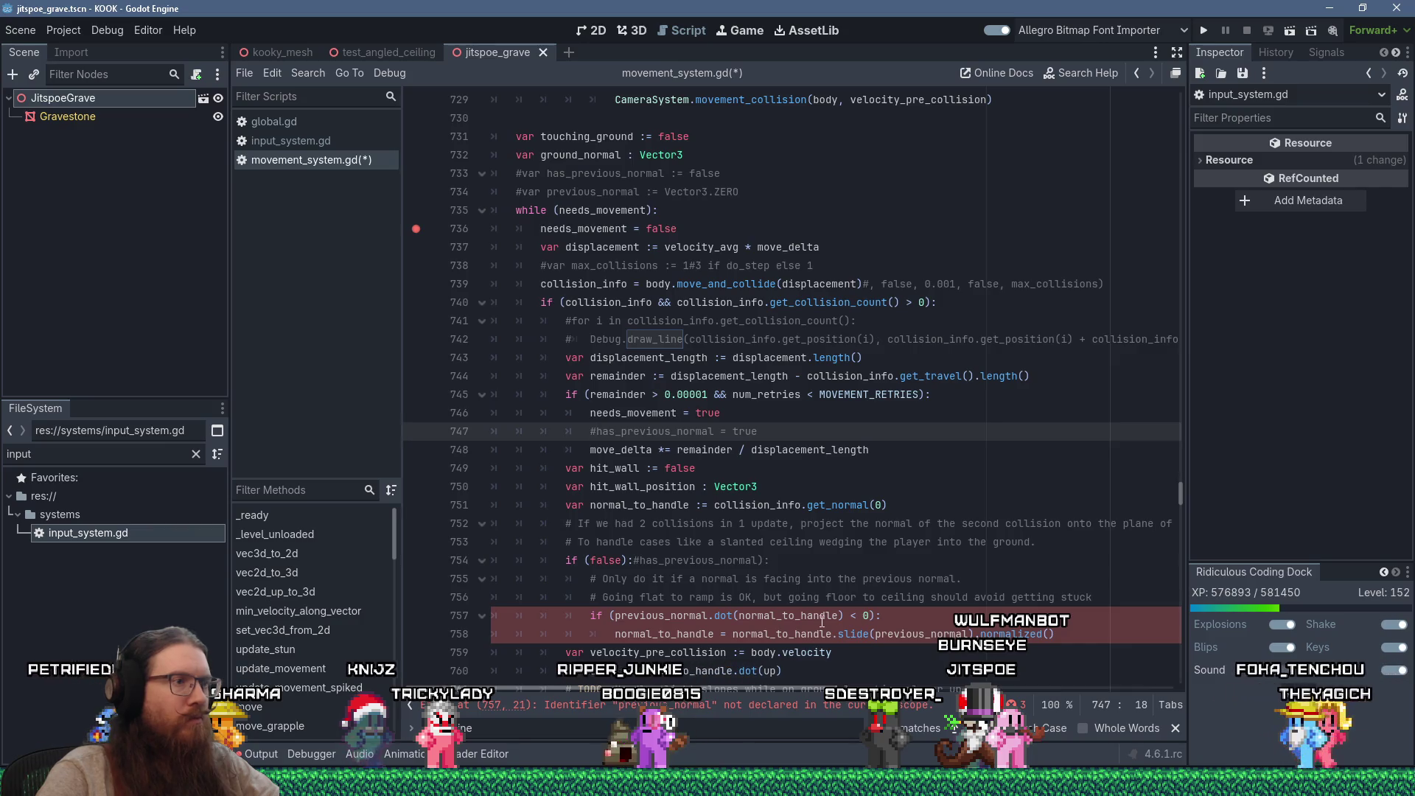
drag(1056, 634, 449, 559)
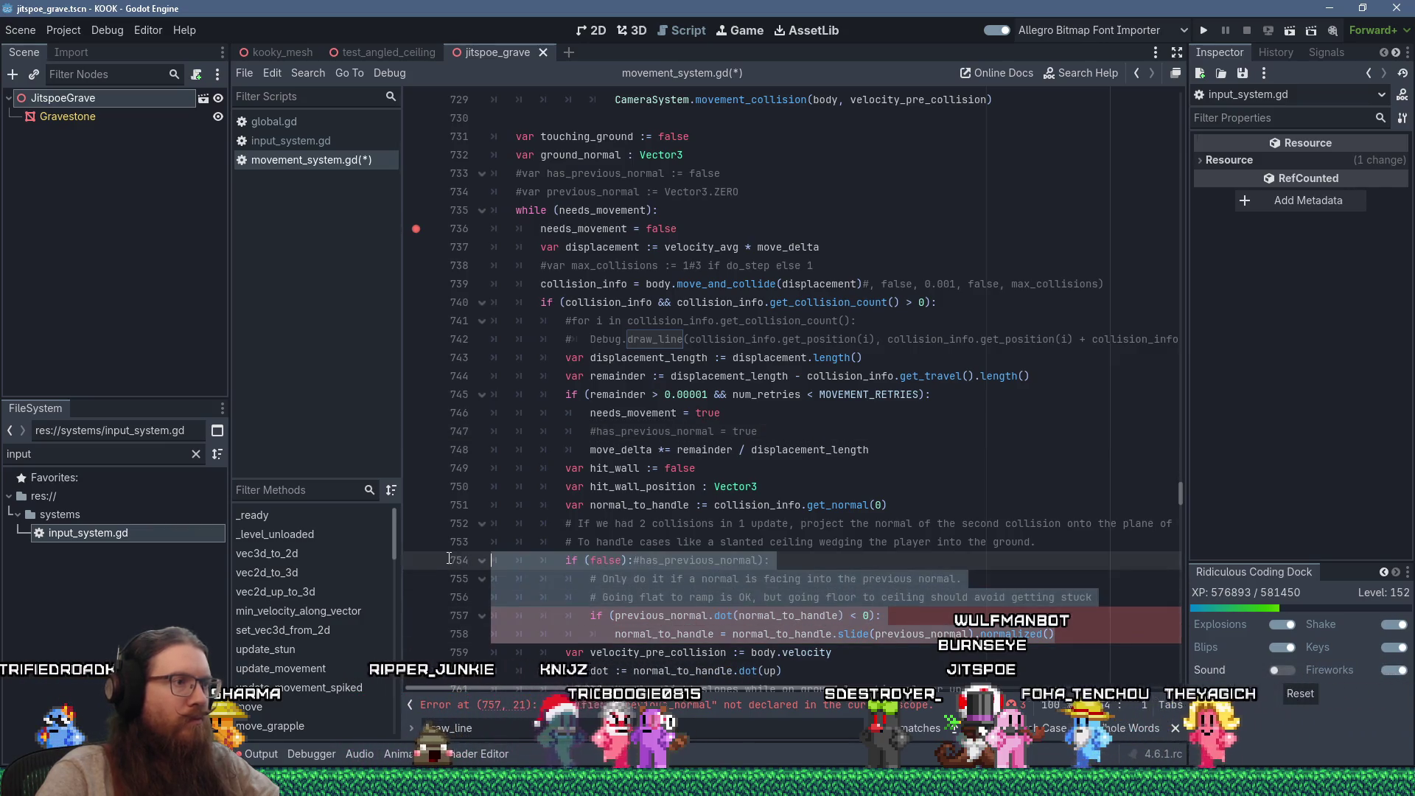
key(ctrl+k)
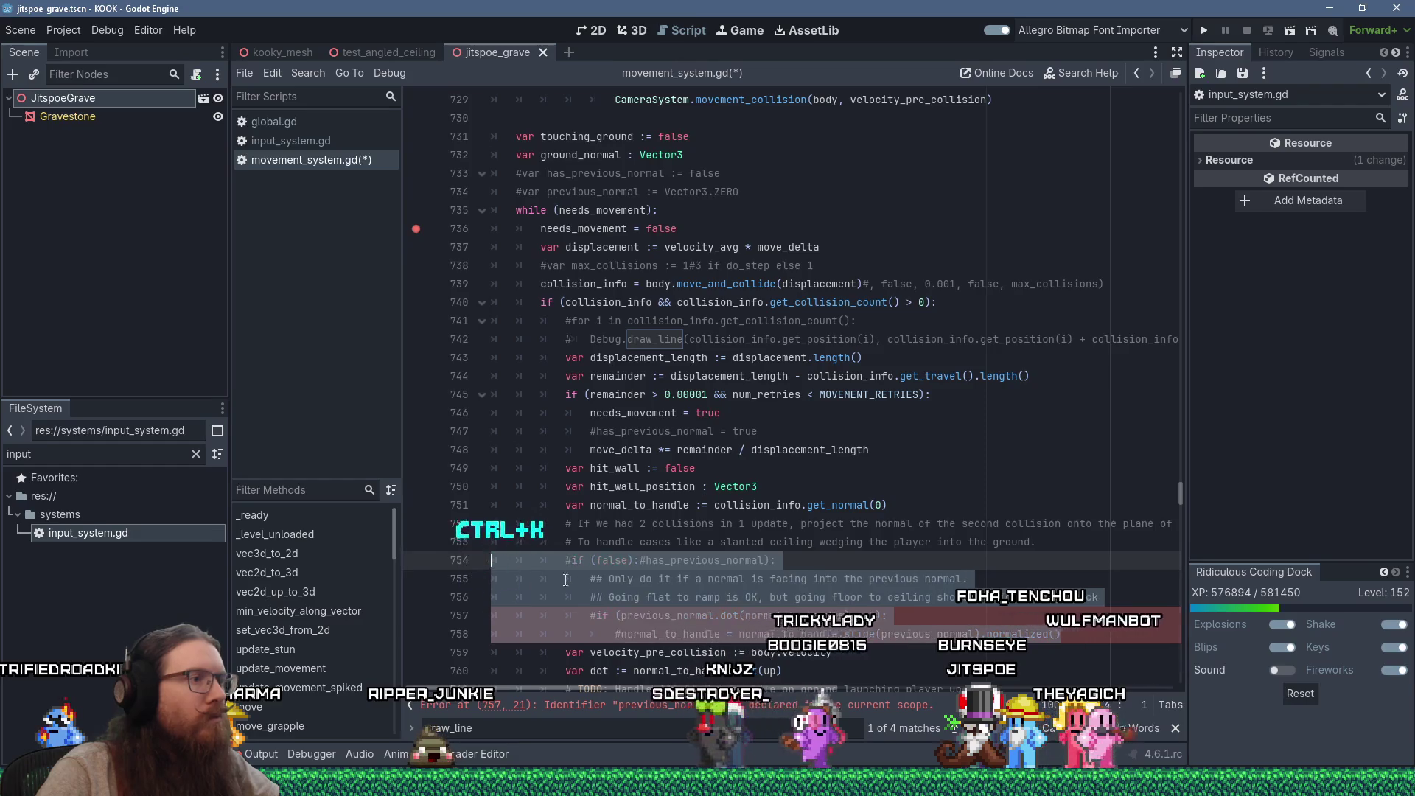
scroll(565, 580, down, 20)
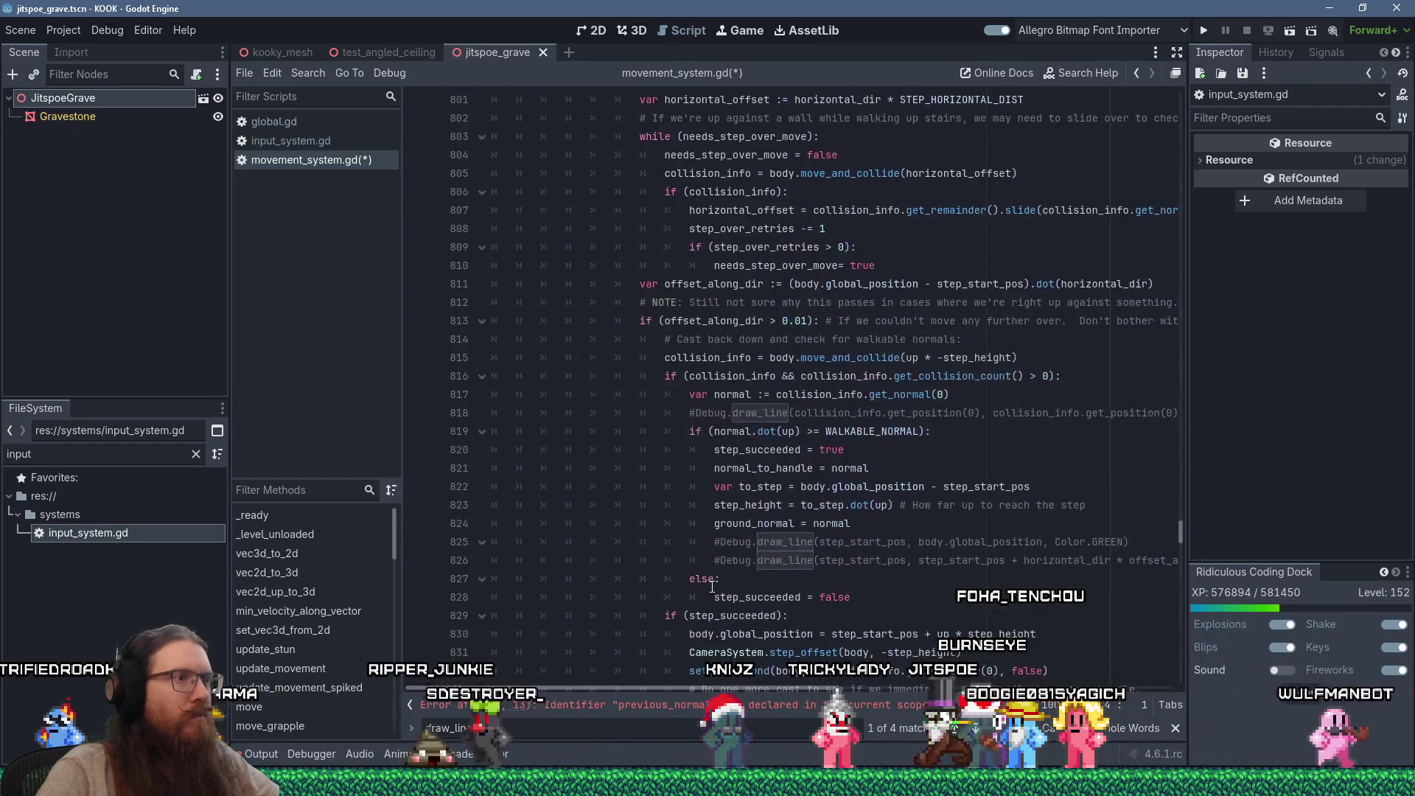
scroll(712, 586, down, 8)
click(566, 469)
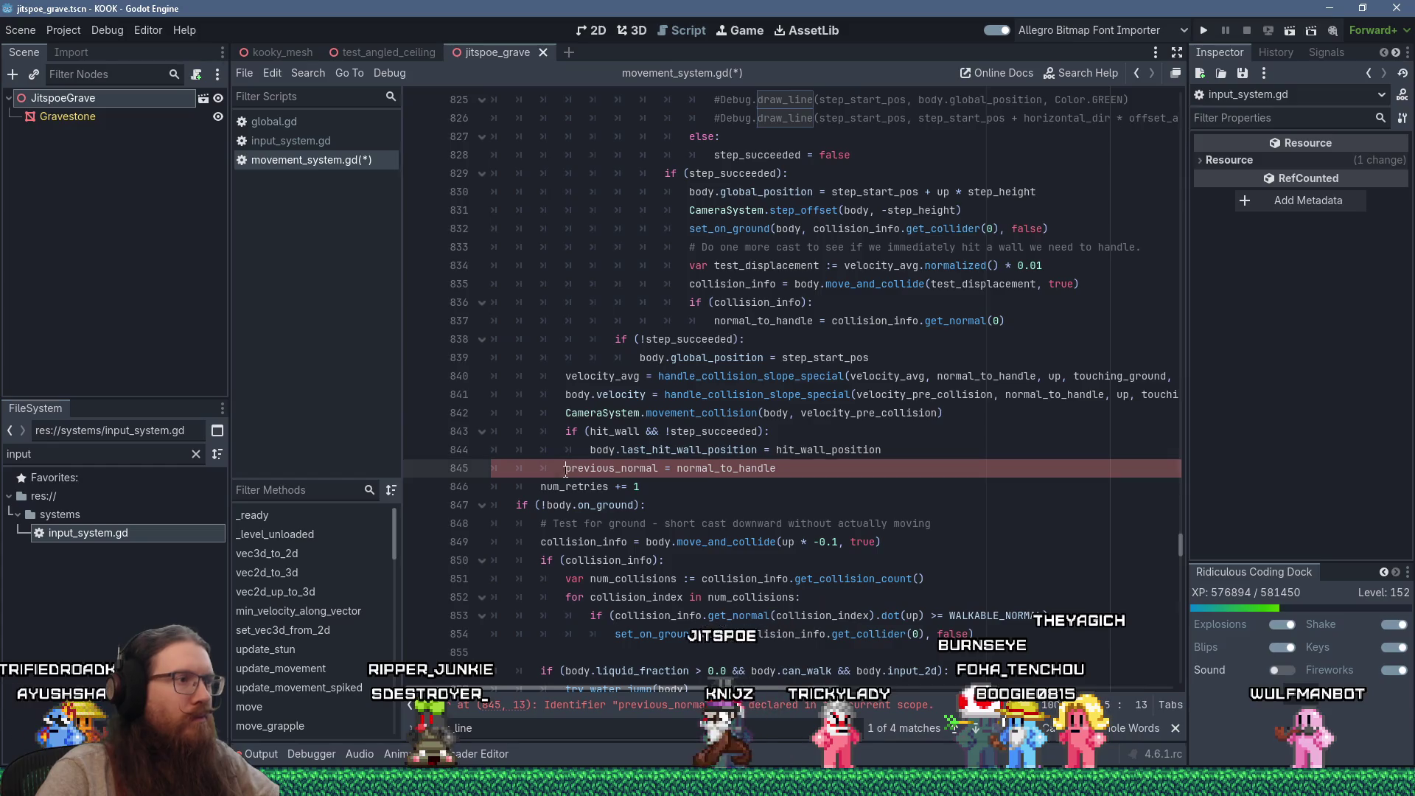
text(#)
key(ctrl+s)
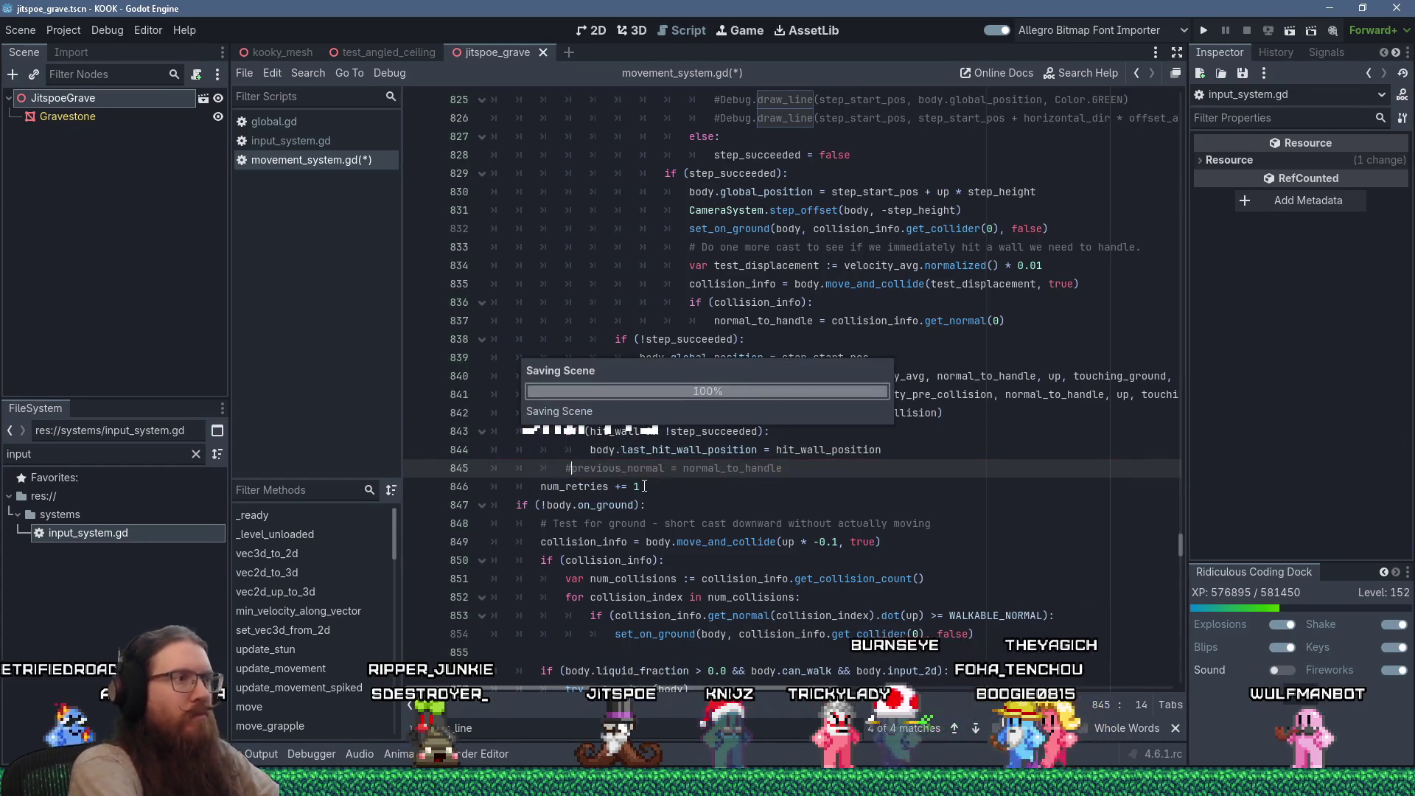
key(alt+Tab)
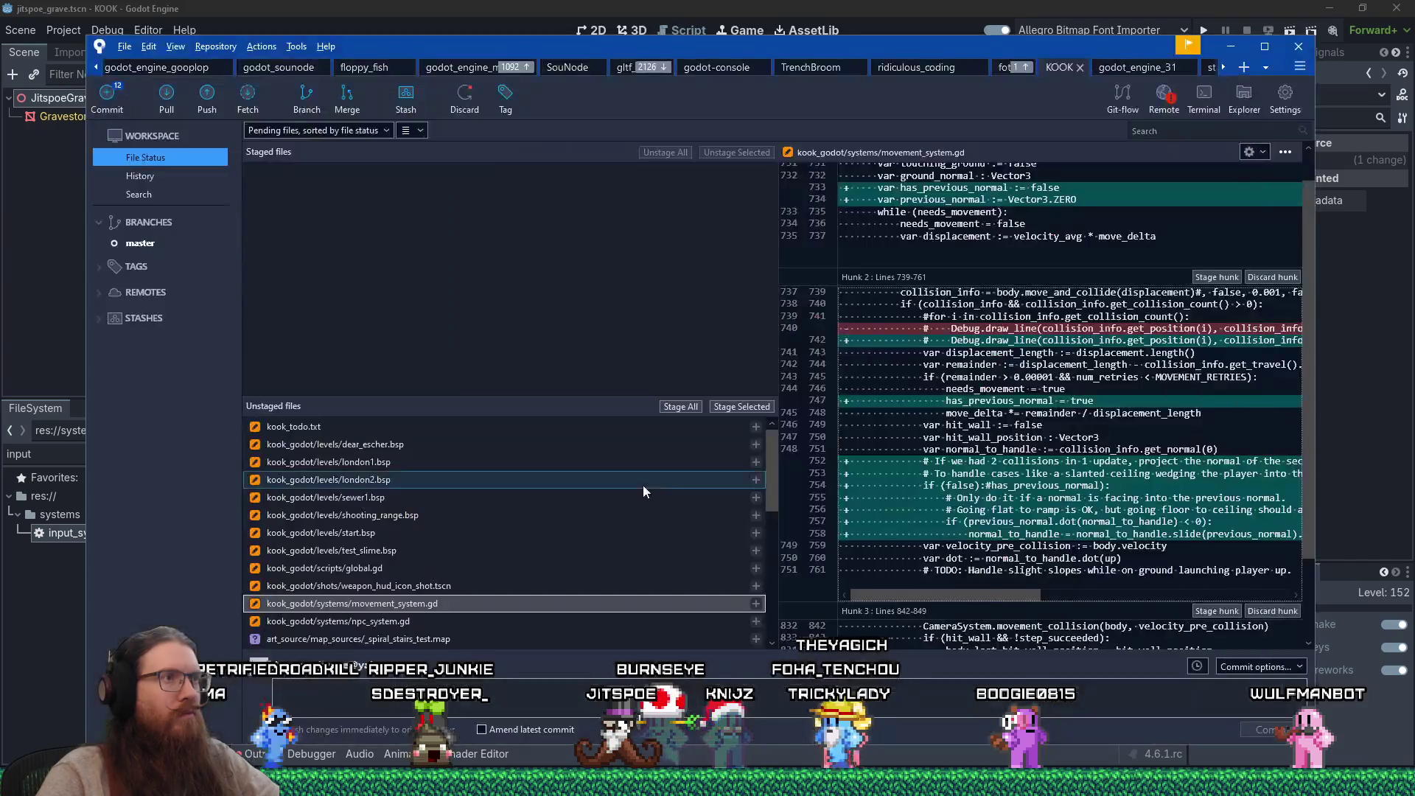
Step: Discard the uncommitted npc_system.gd change in Sourcetree
click(405, 603)
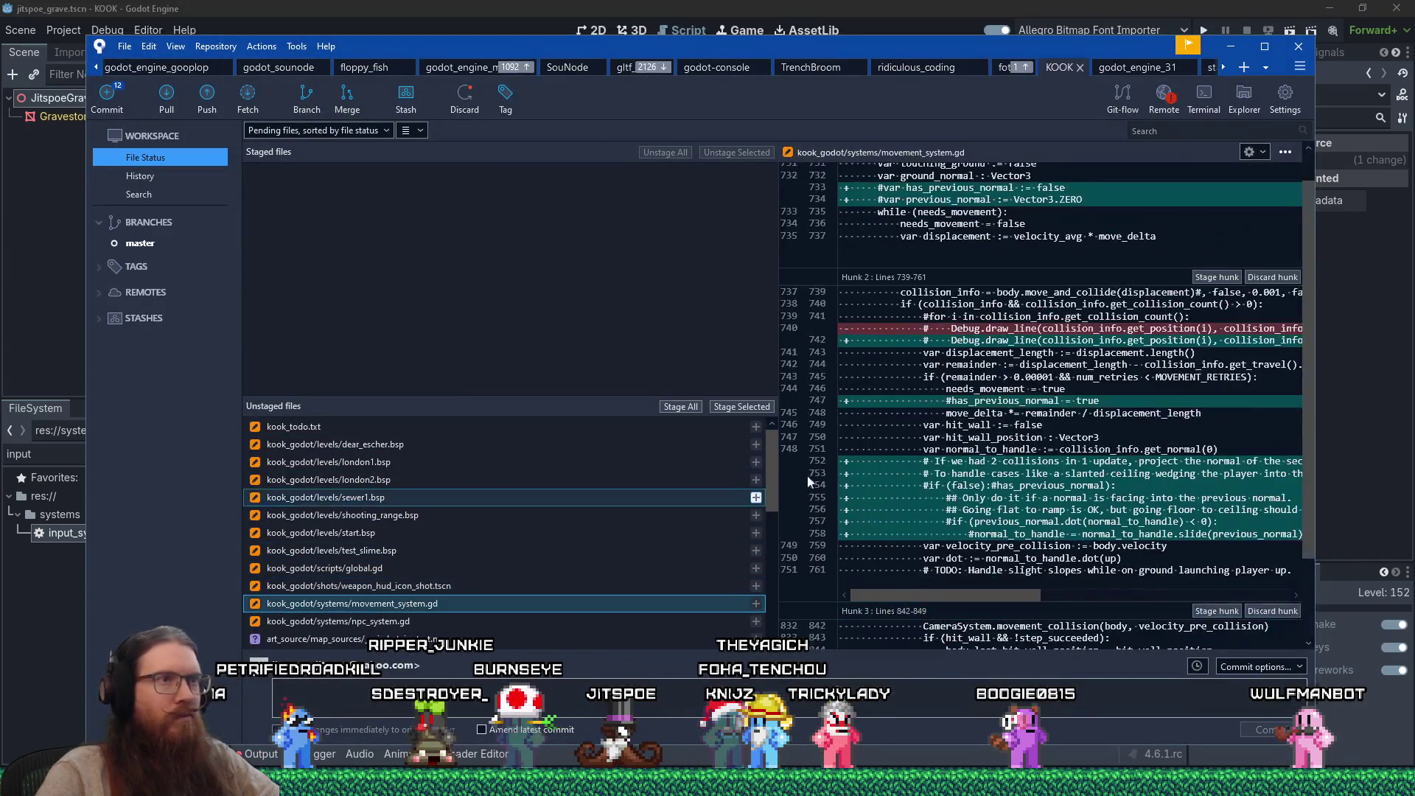
click(444, 619)
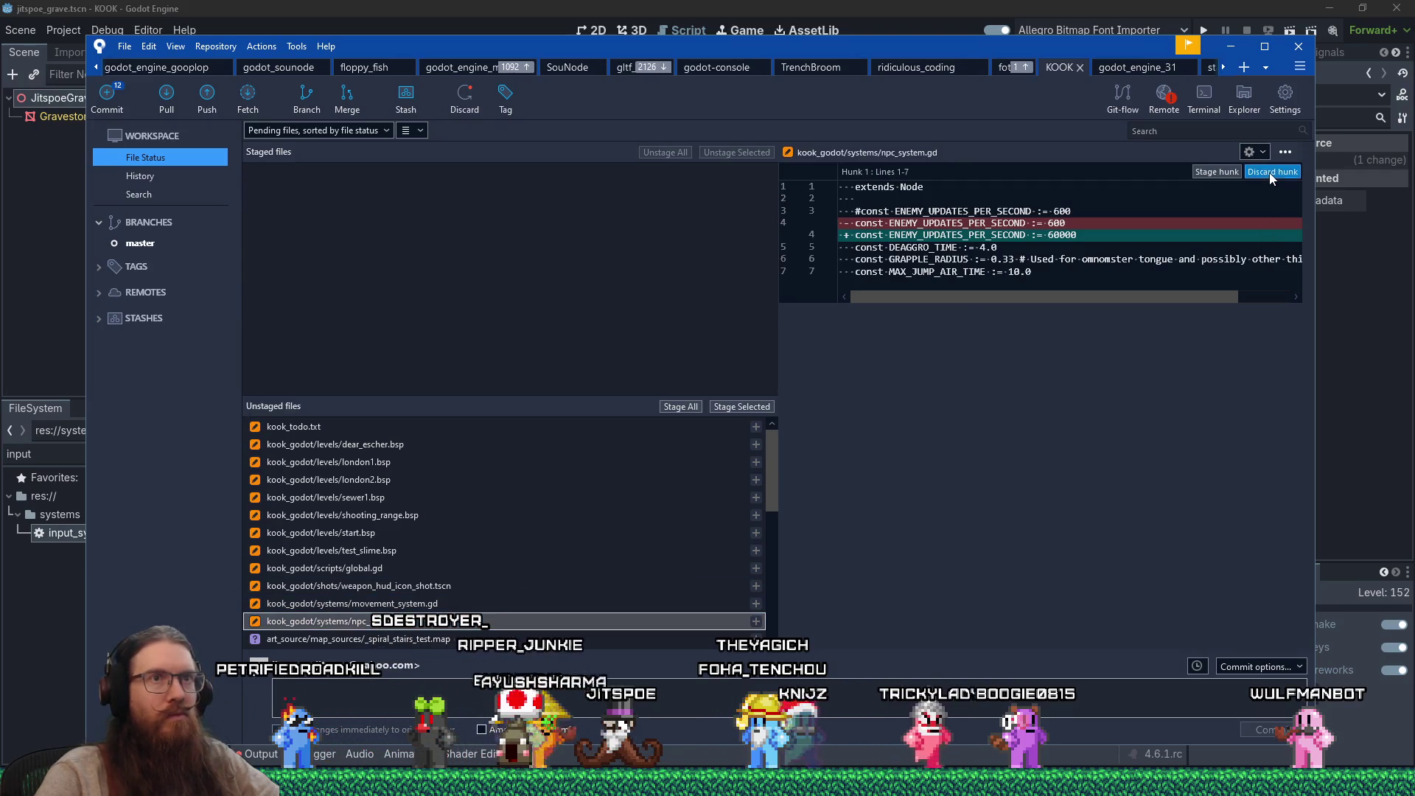
click(774, 189)
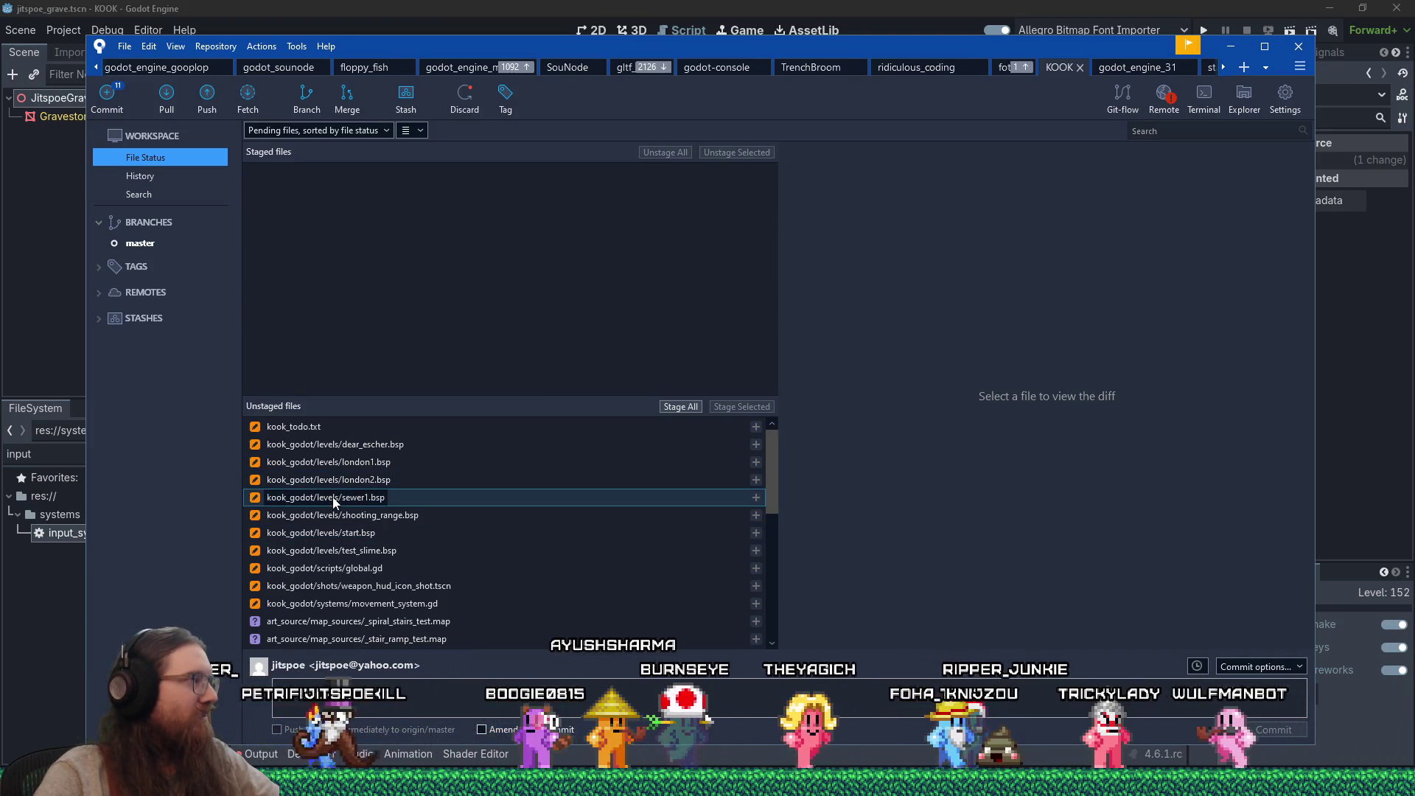
Step: Scroll through the movement_system.gd diff, then return to the Godot editor
click(407, 603)
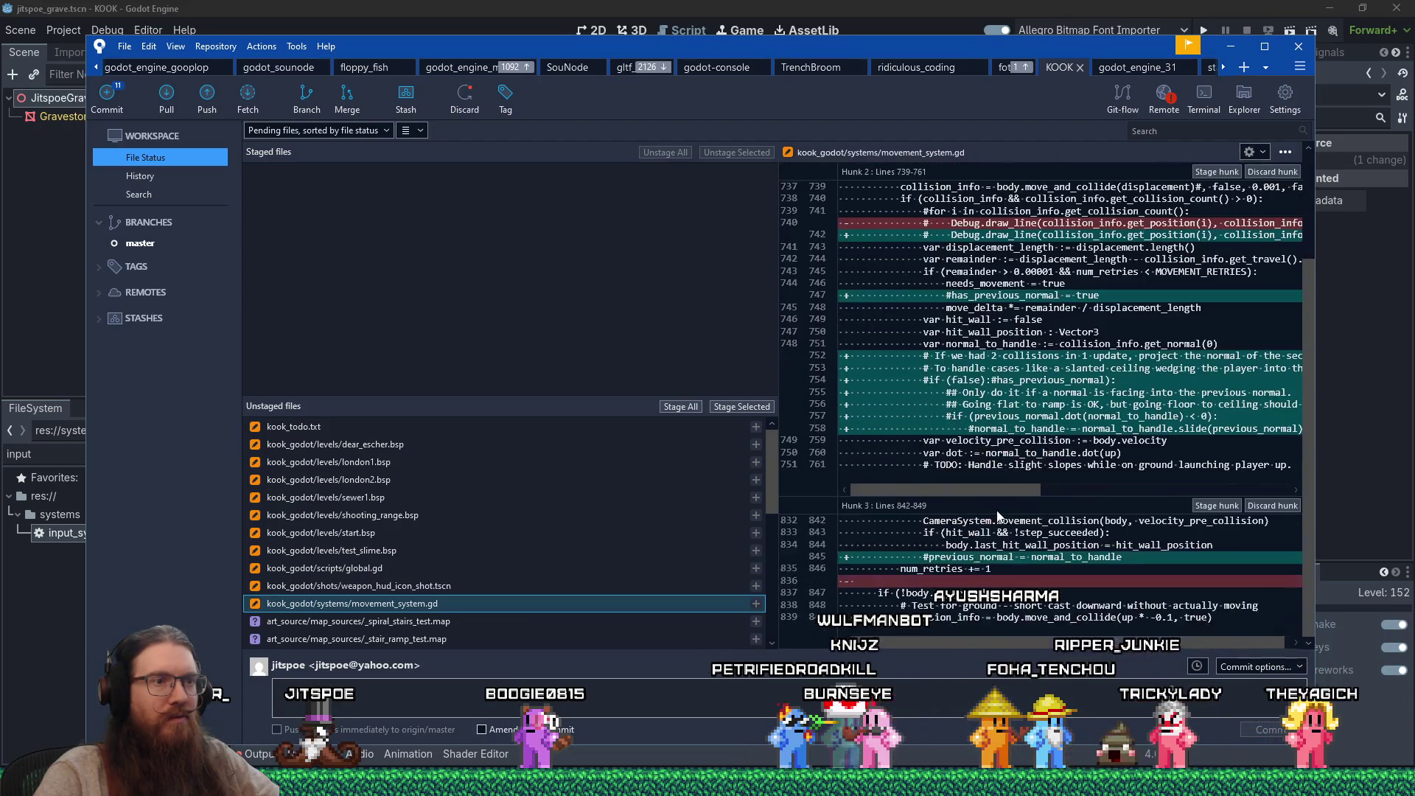
scroll(997, 512, down, 4)
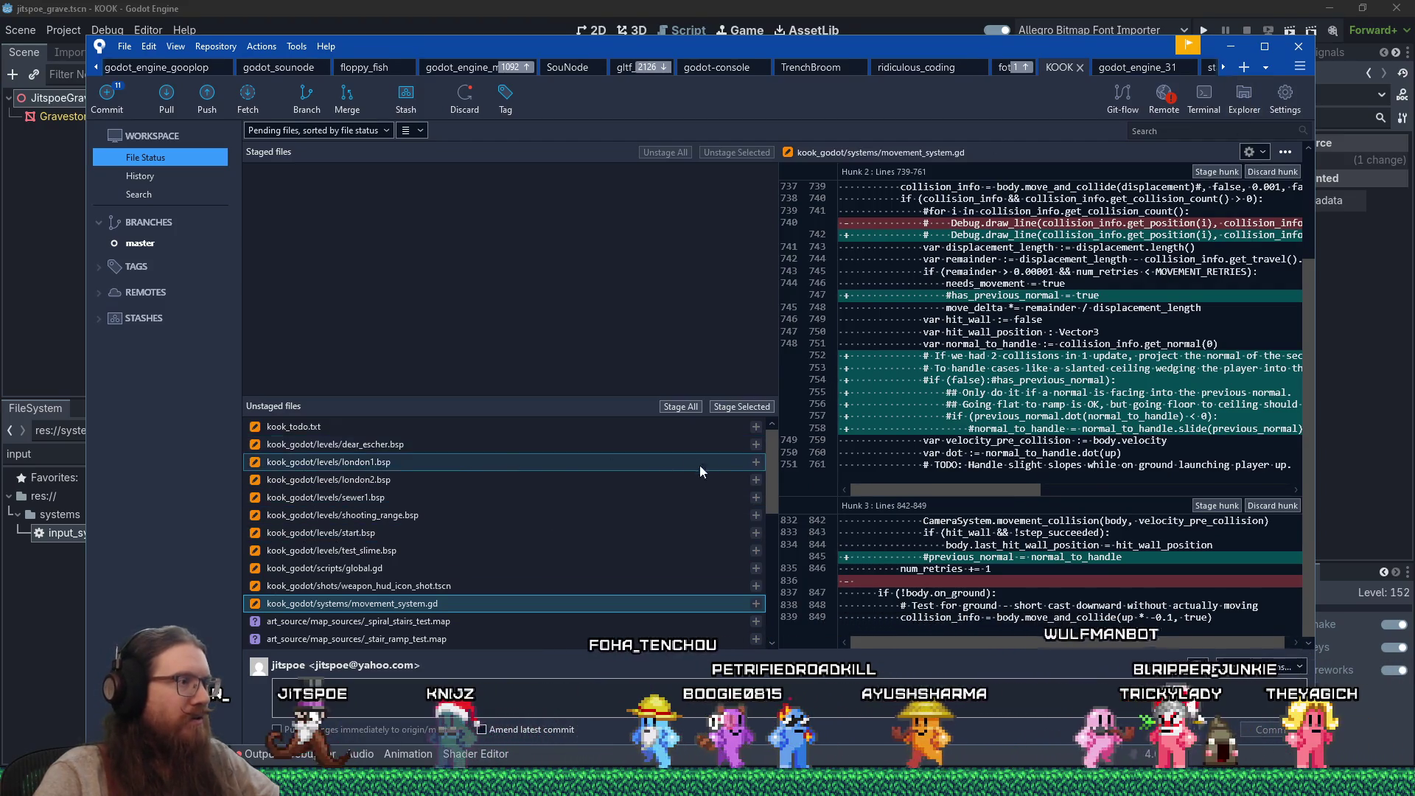
click(1062, 6)
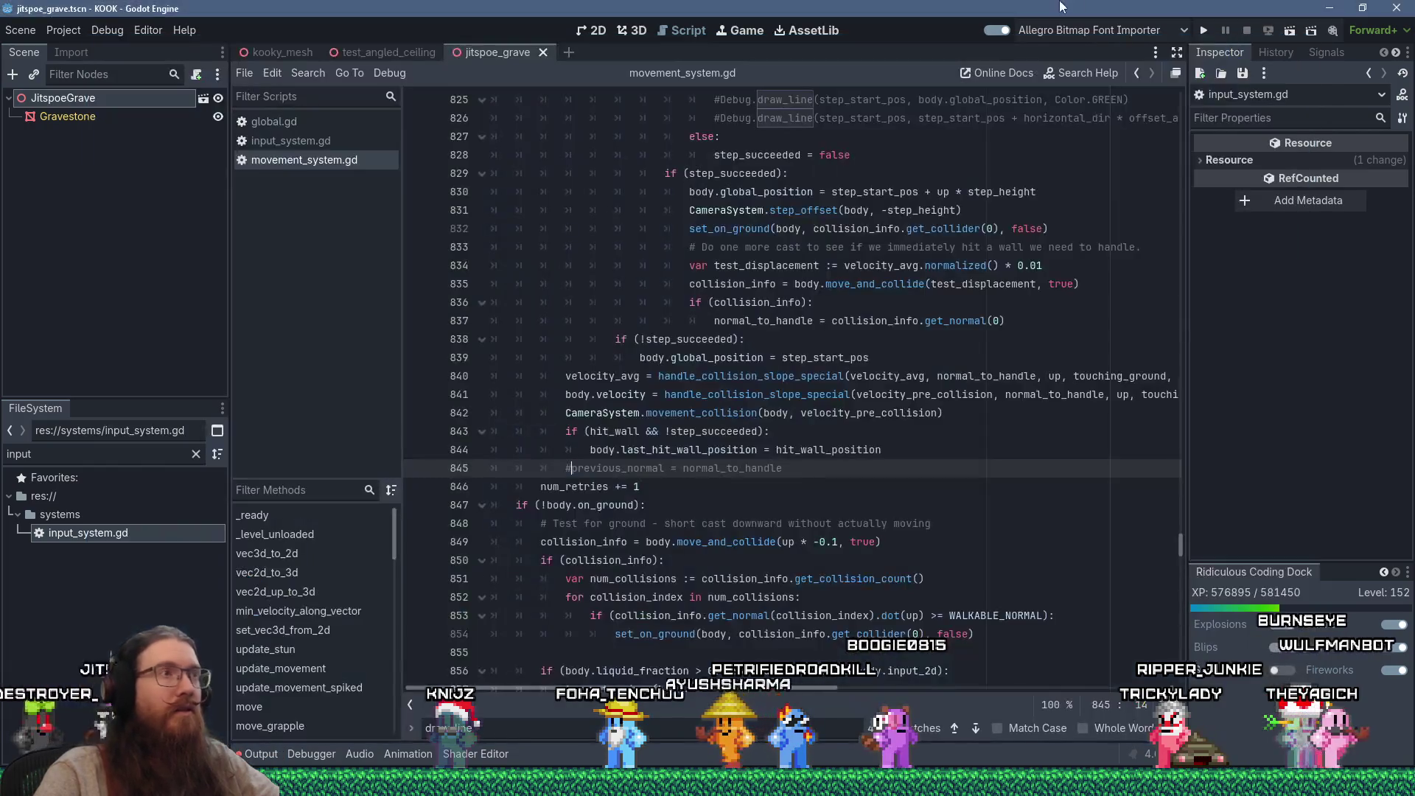
Step: Open Project > Export on the Windows Desktop DEMO preset, targeting KOOK_Demo.exe
click(1107, 173)
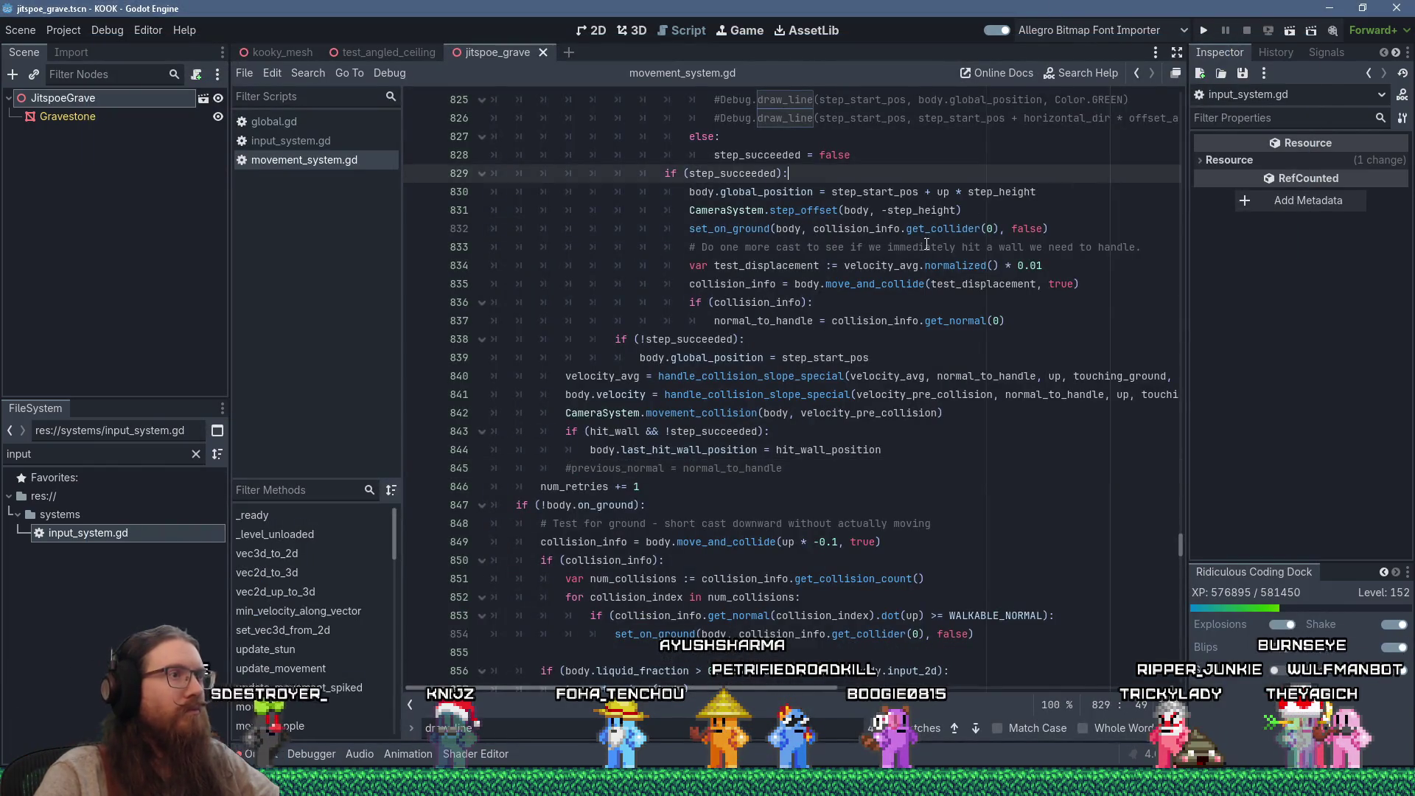
click(76, 30)
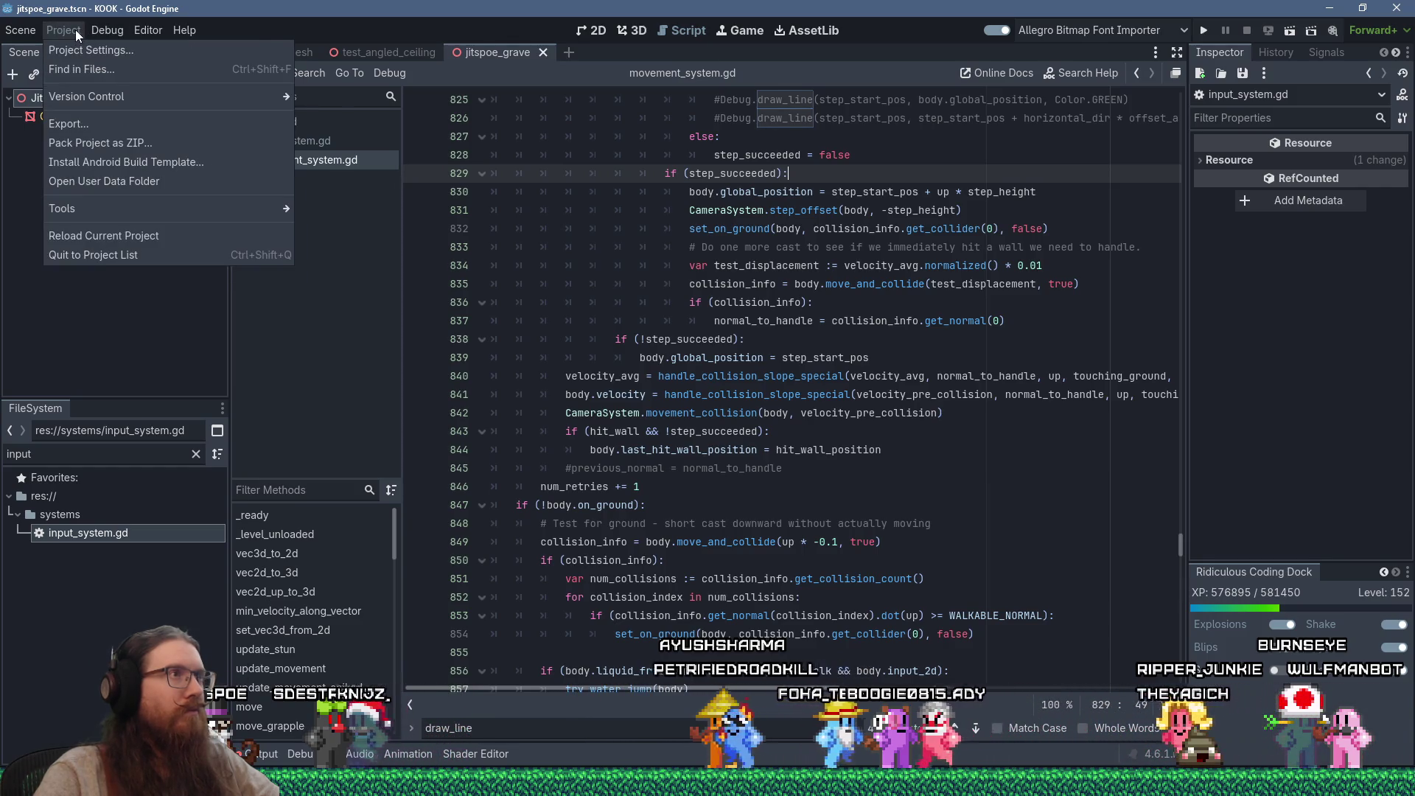
click(75, 29)
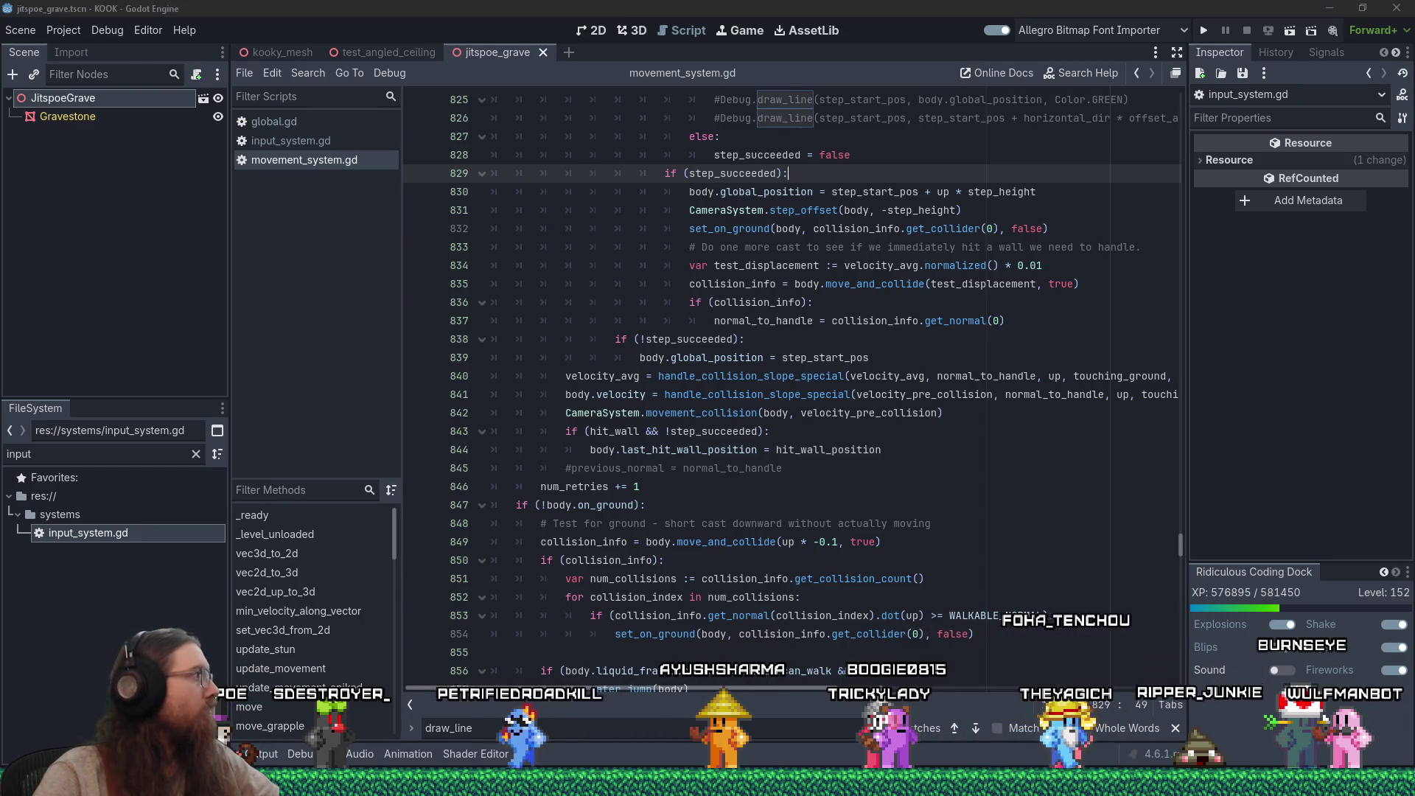
click(74, 30)
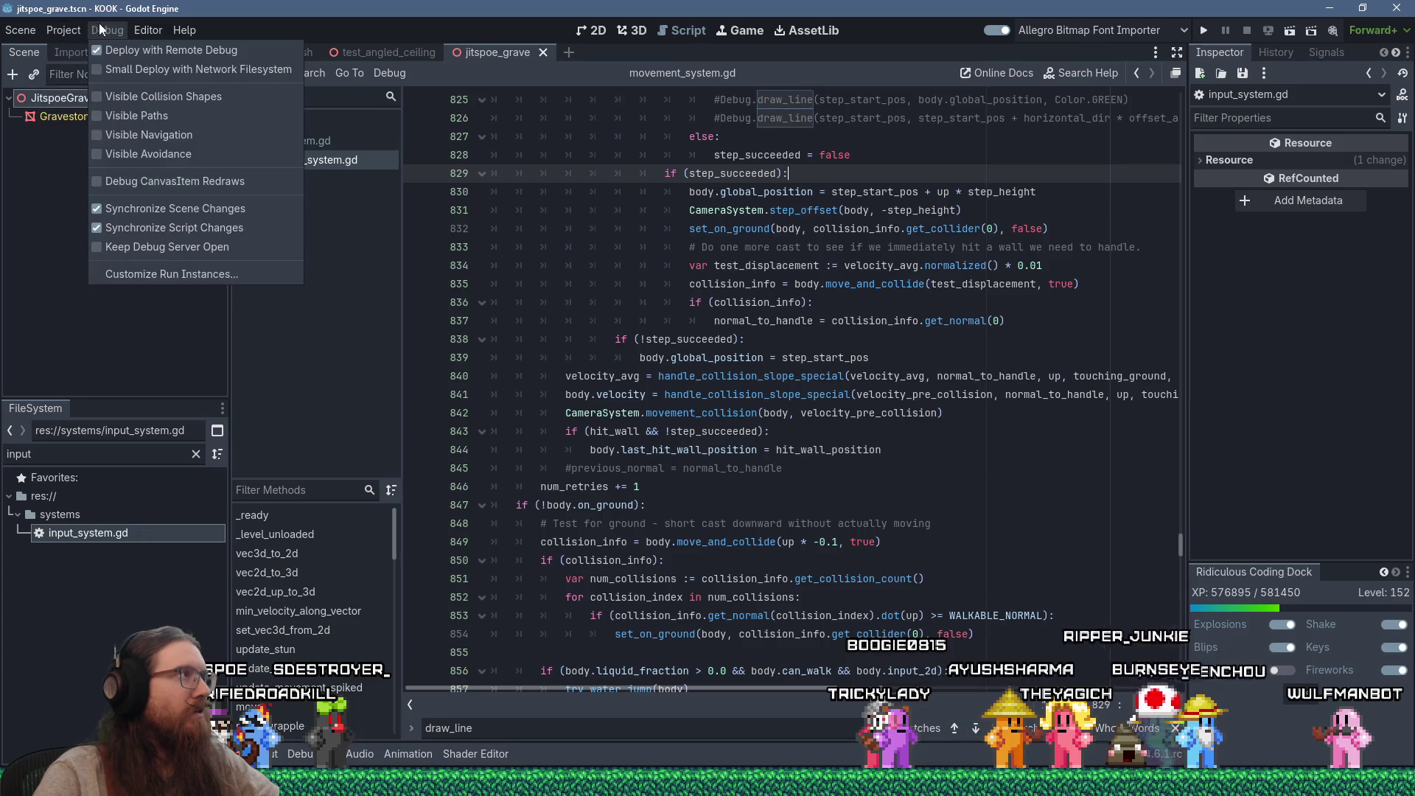
click(87, 120)
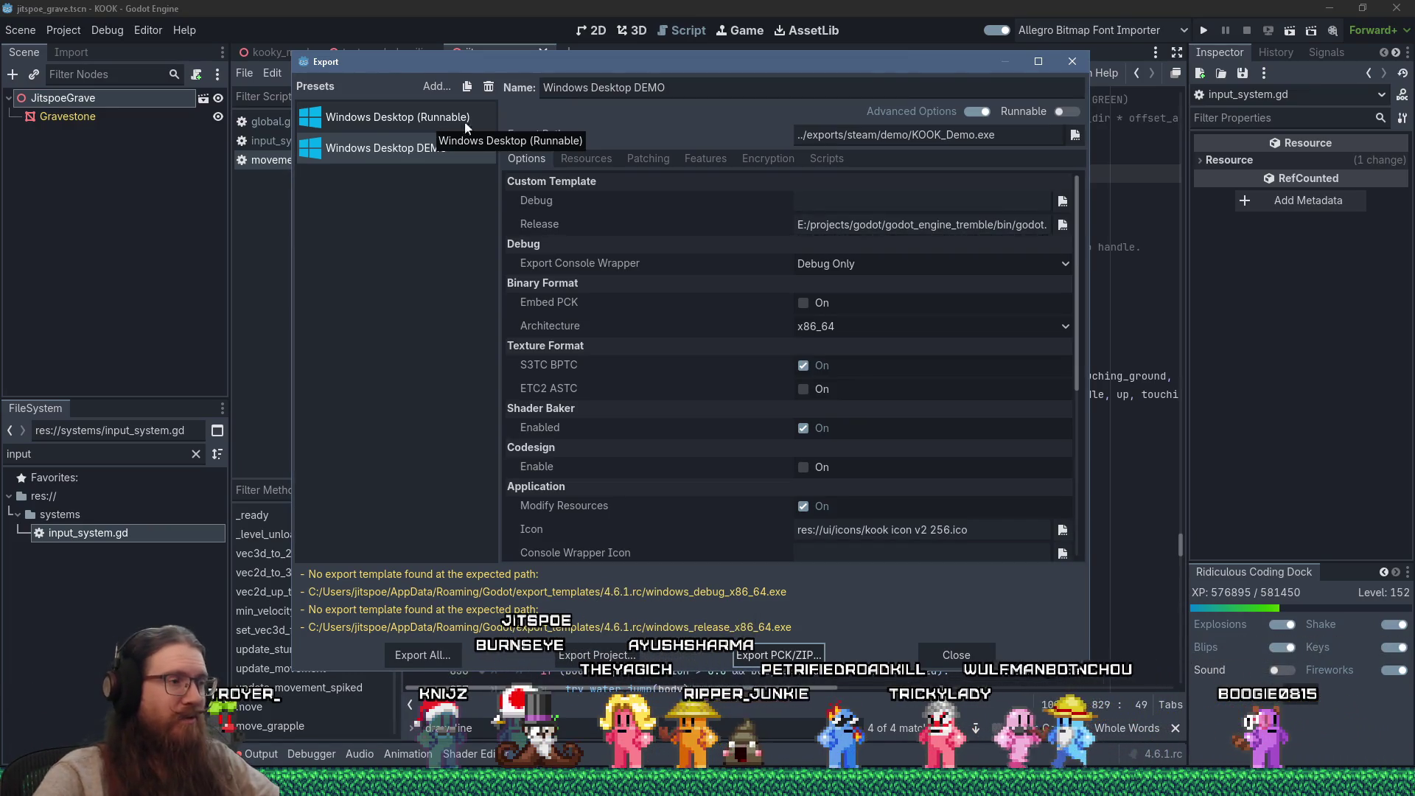
Step: Export the DEMO build to exports/steam/demo/KOOK_Demo.exe, overwriting the existing file
click(595, 654)
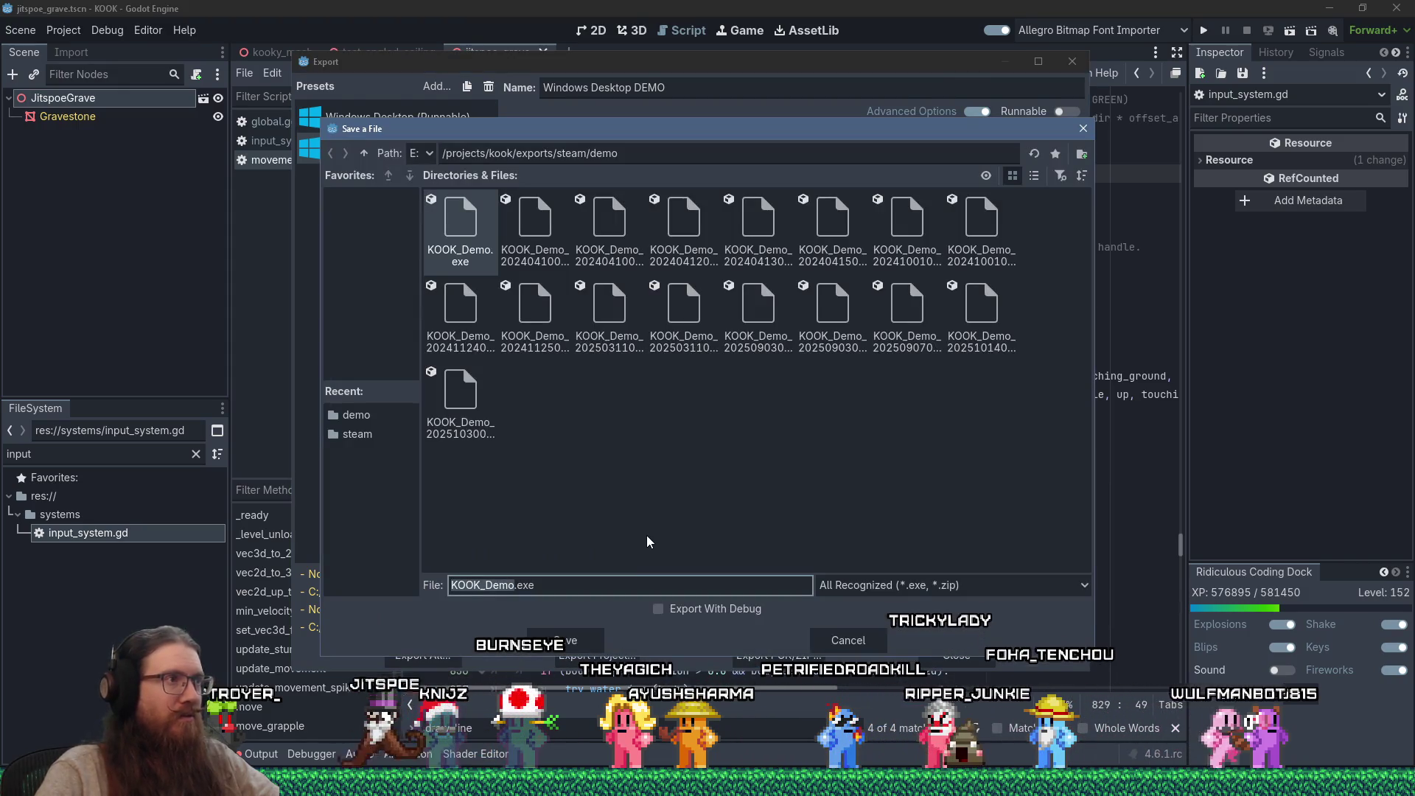
click(580, 642)
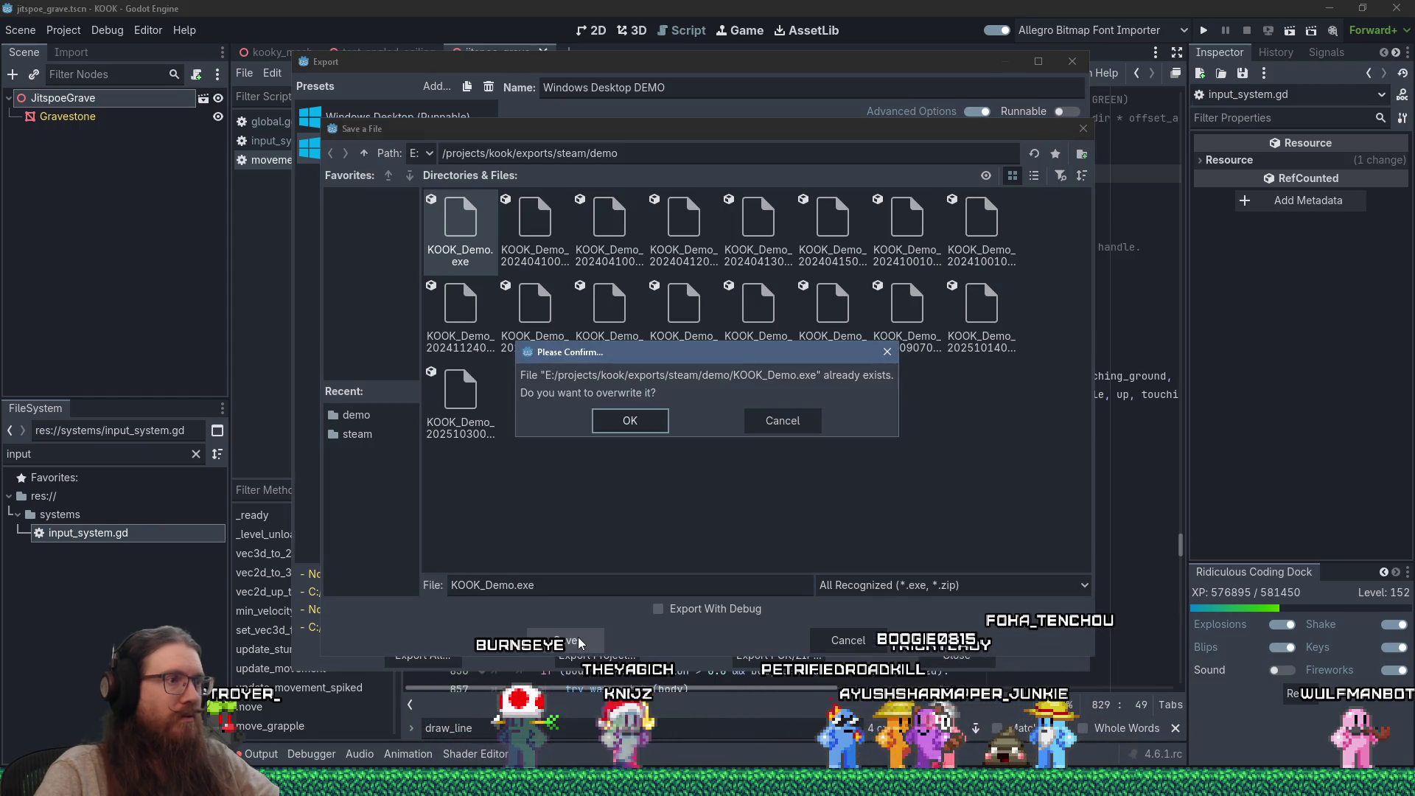
click(638, 423)
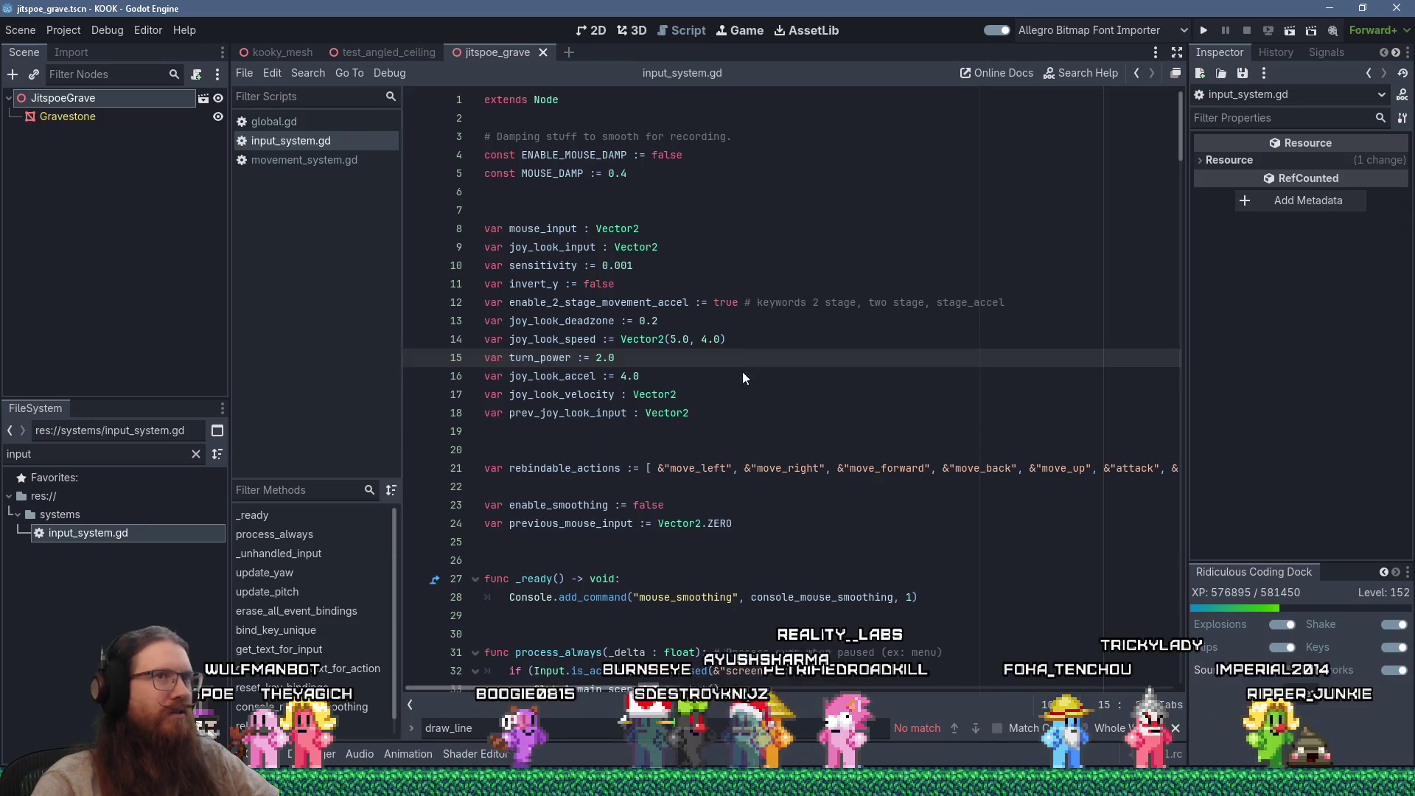
key(alt+Tab)
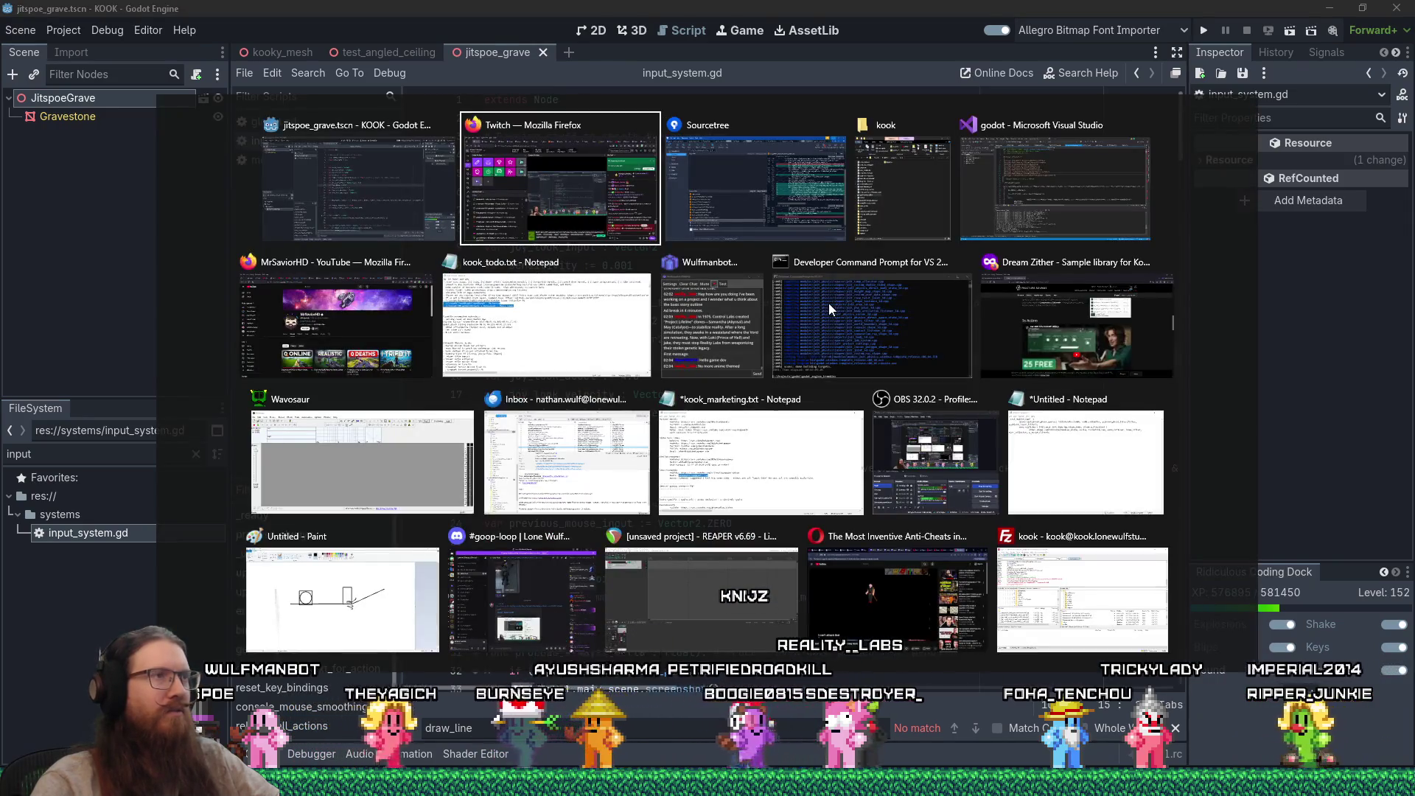
key(Escape)
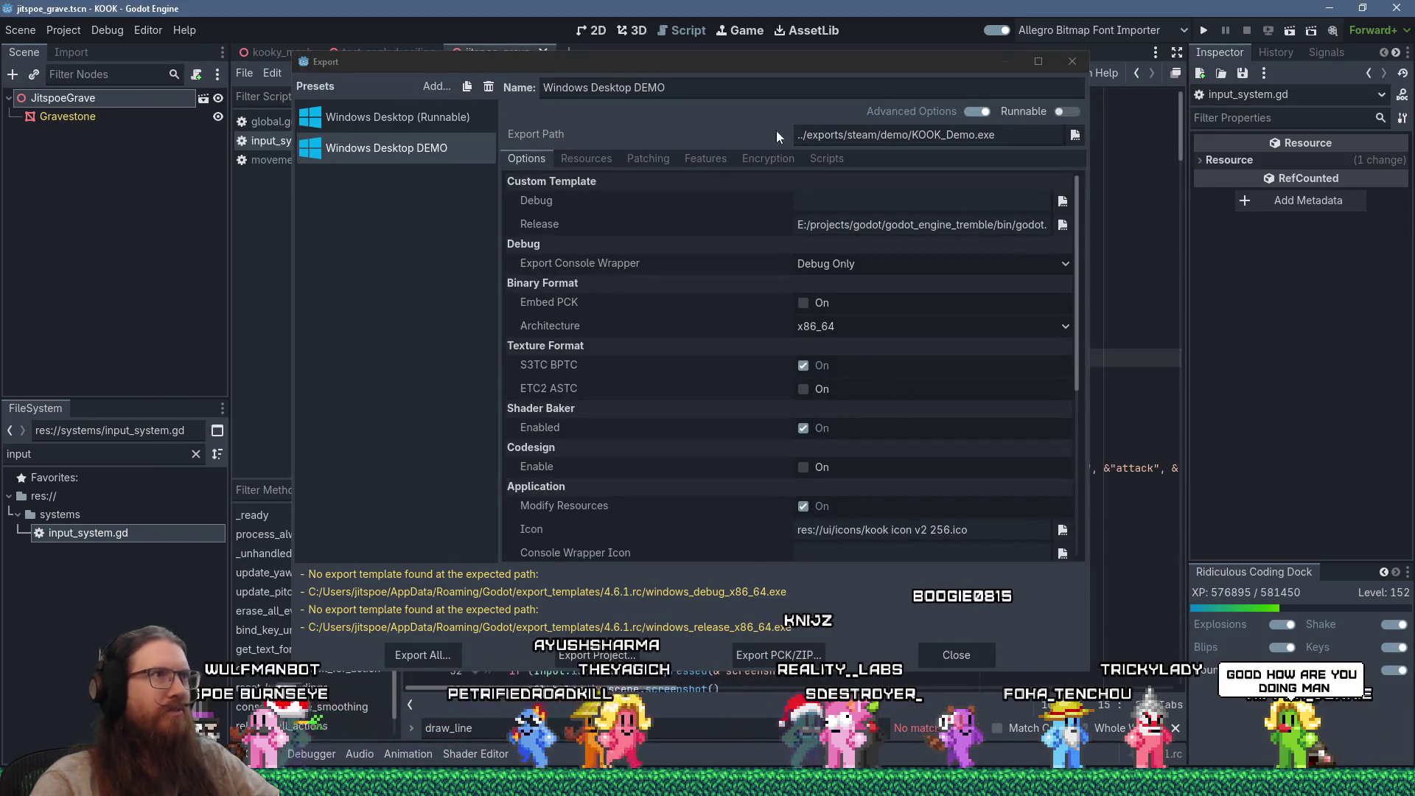
drag(853, 68, 945, 74)
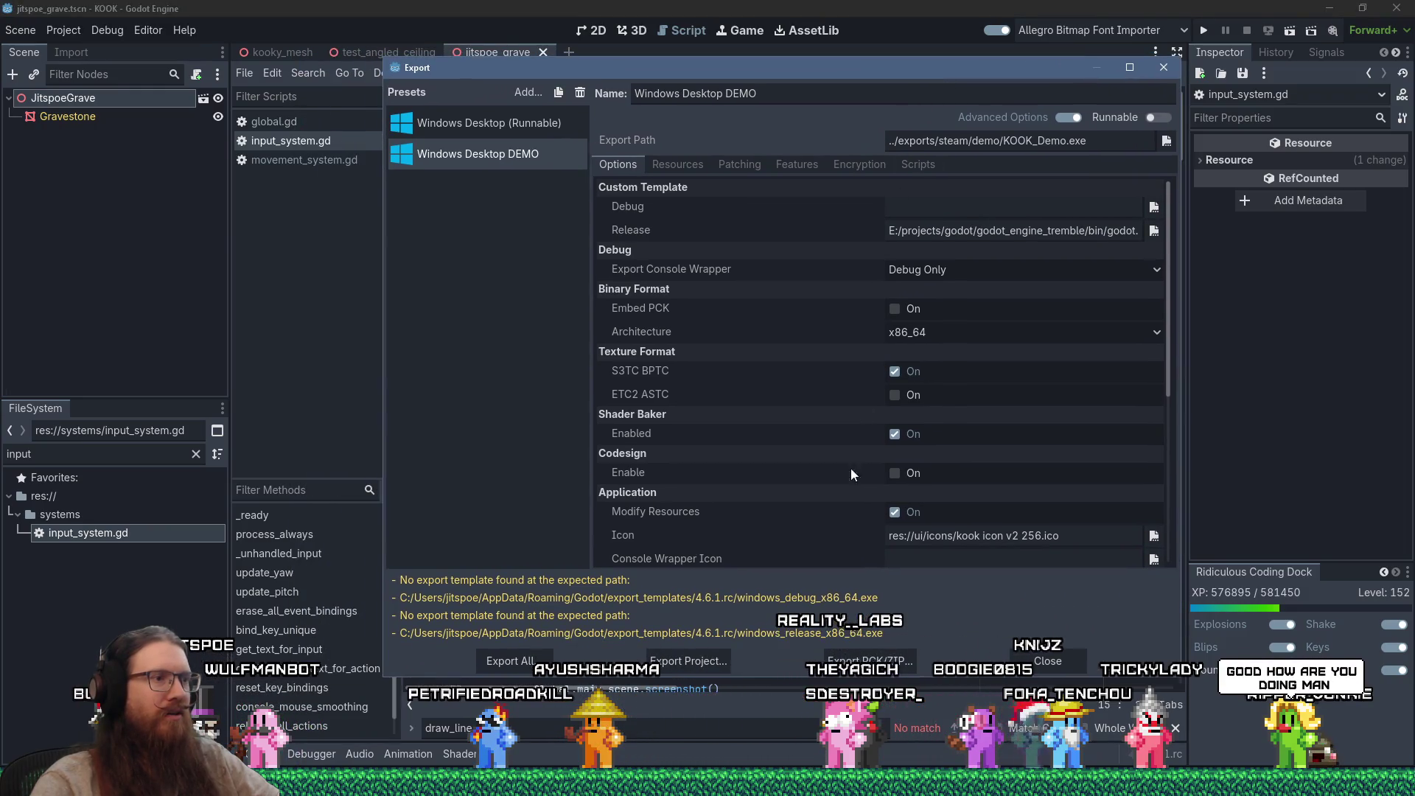
drag(829, 69, 769, 53)
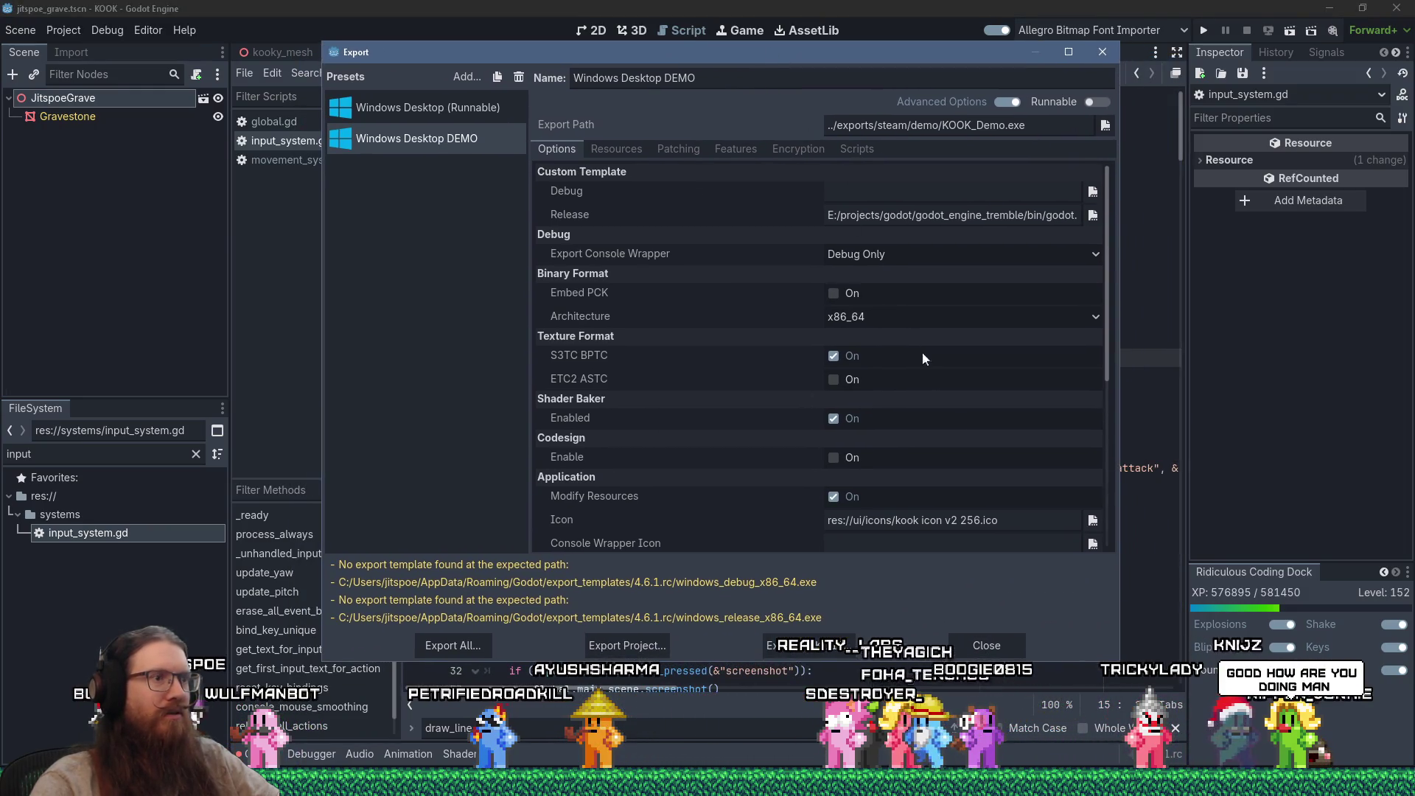
drag(1110, 346, 1110, 526)
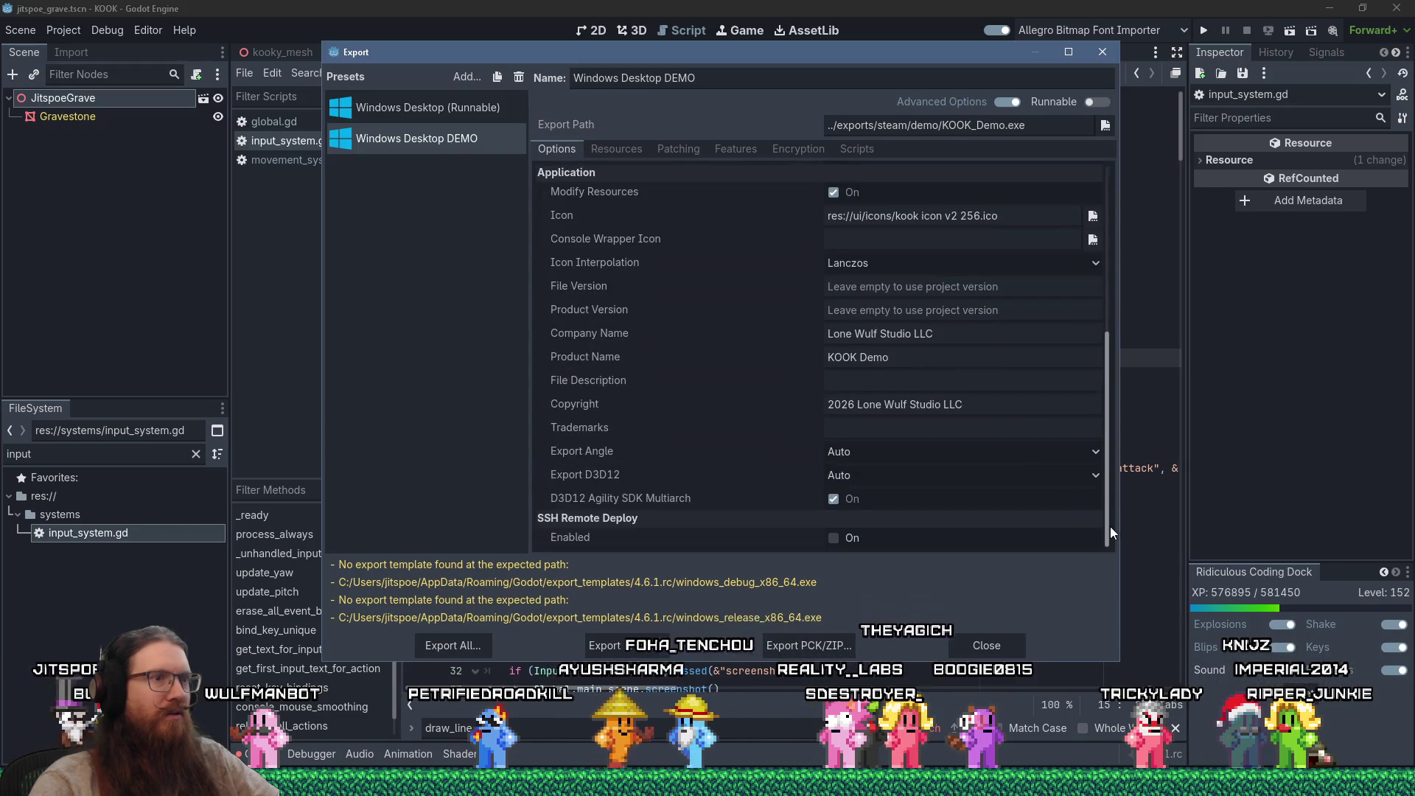
click(1006, 645)
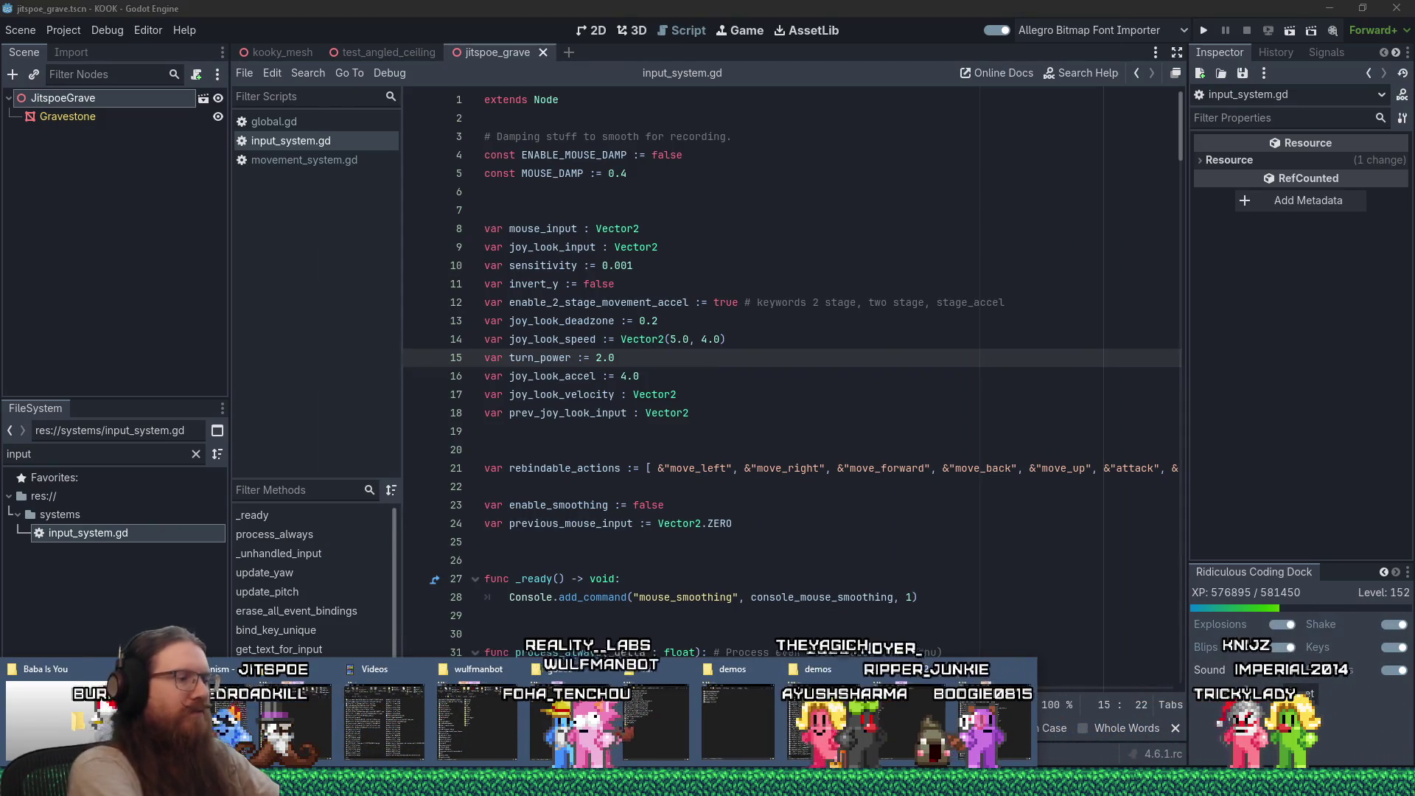
Step: Go to the kook exports\steam\demo folder and copy KOOK_Demo.pck and KOOK_Demo.exe
key(super+r)
text(kook\k)
key(Escape)
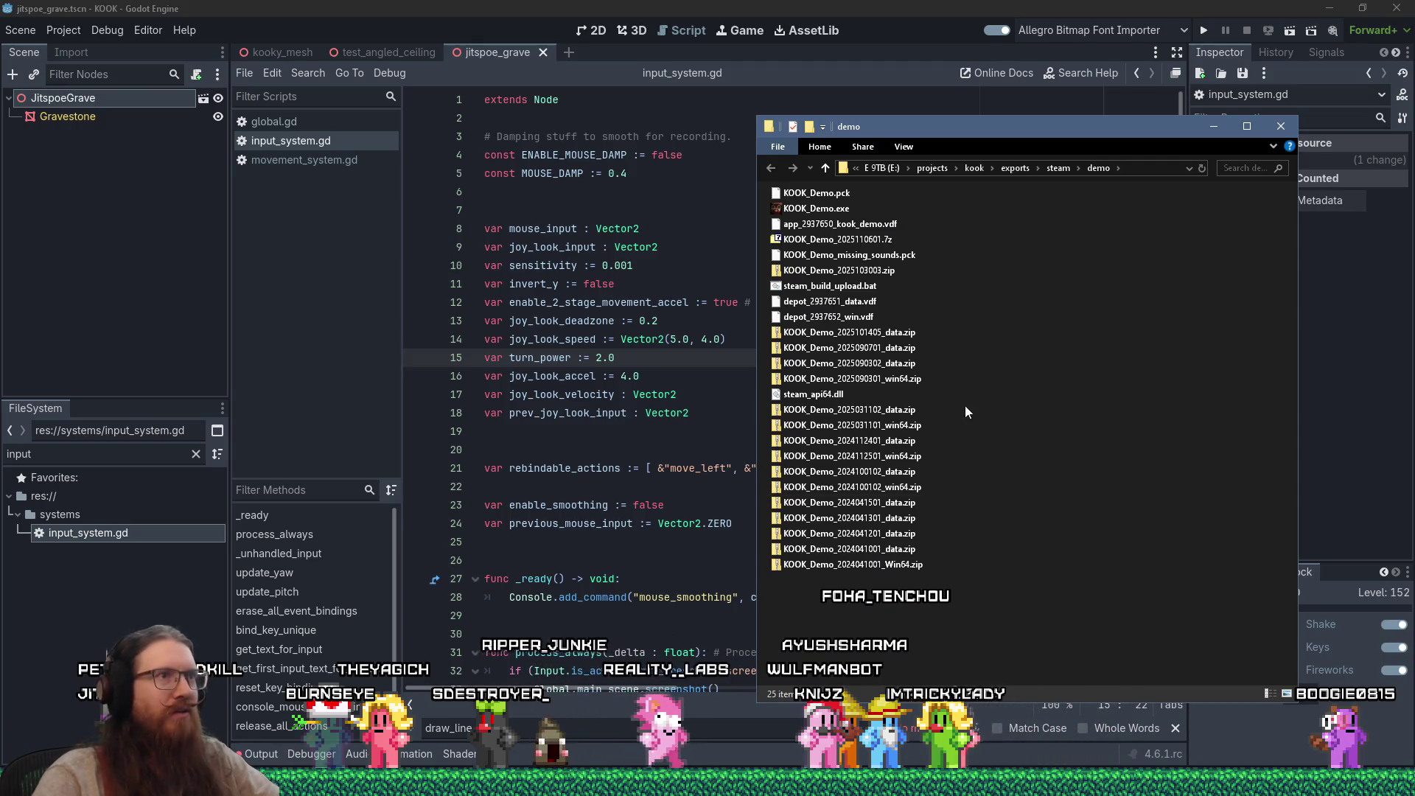
right_click(831, 196)
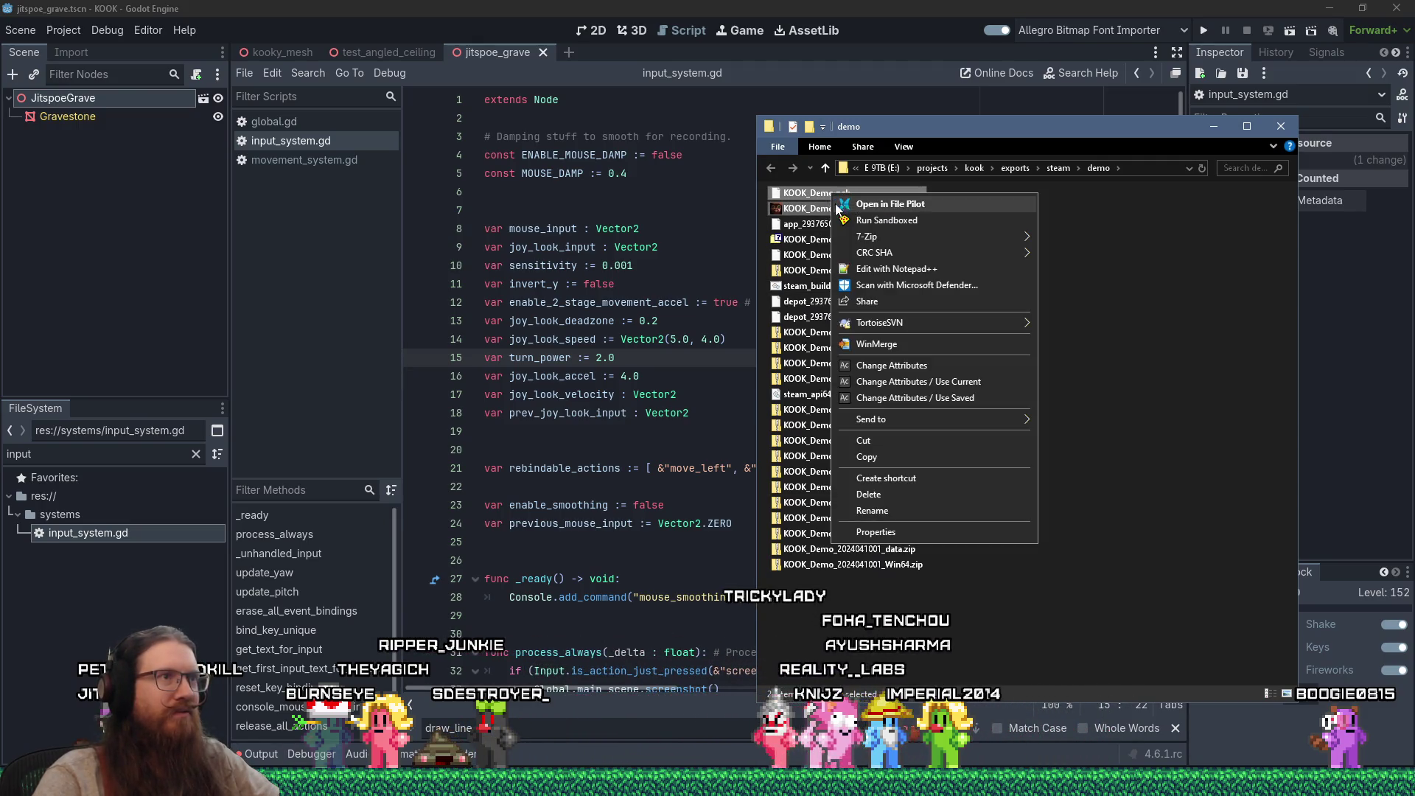
click(921, 453)
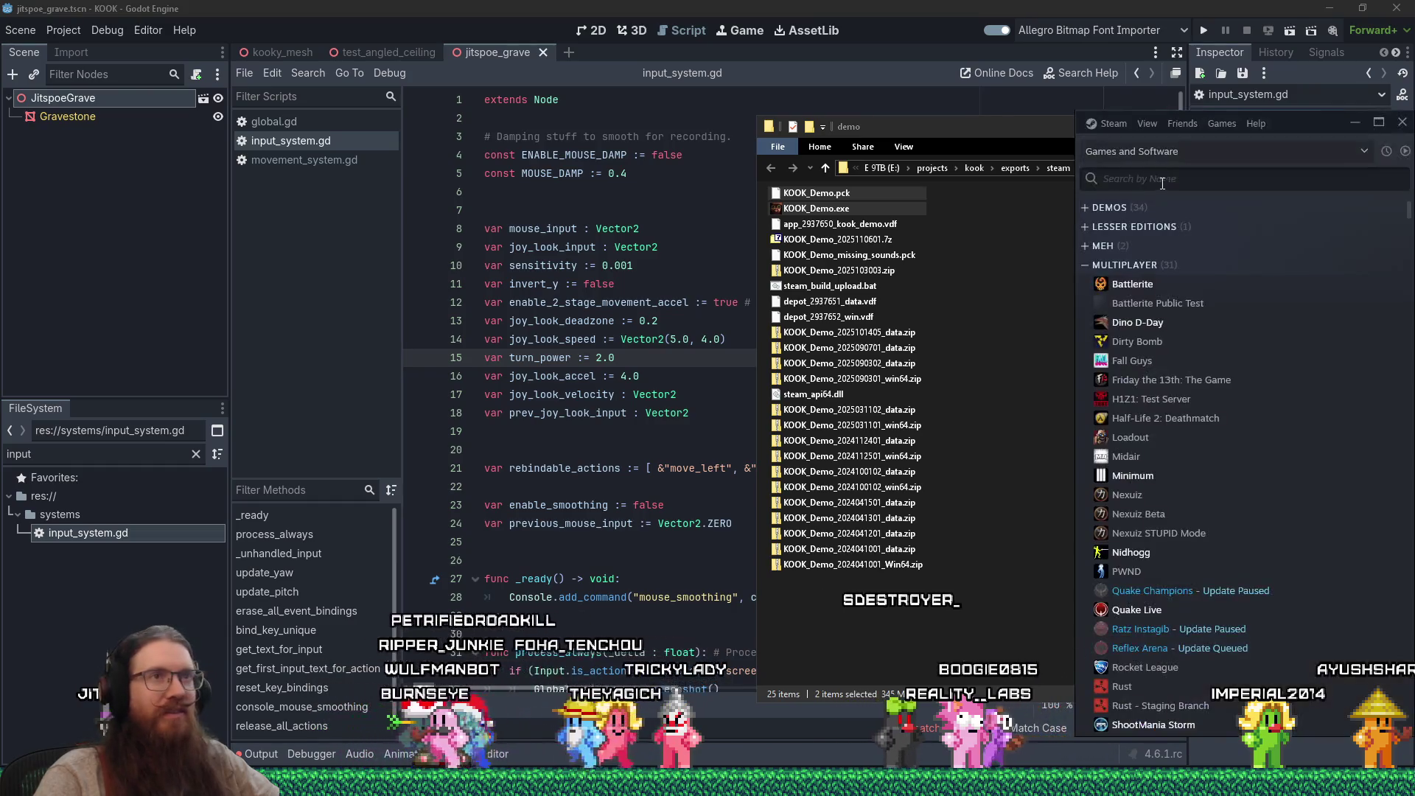
Step: Filter the Steam library for 'kook' and bring up KOOK Demo's context menu
text(kook)
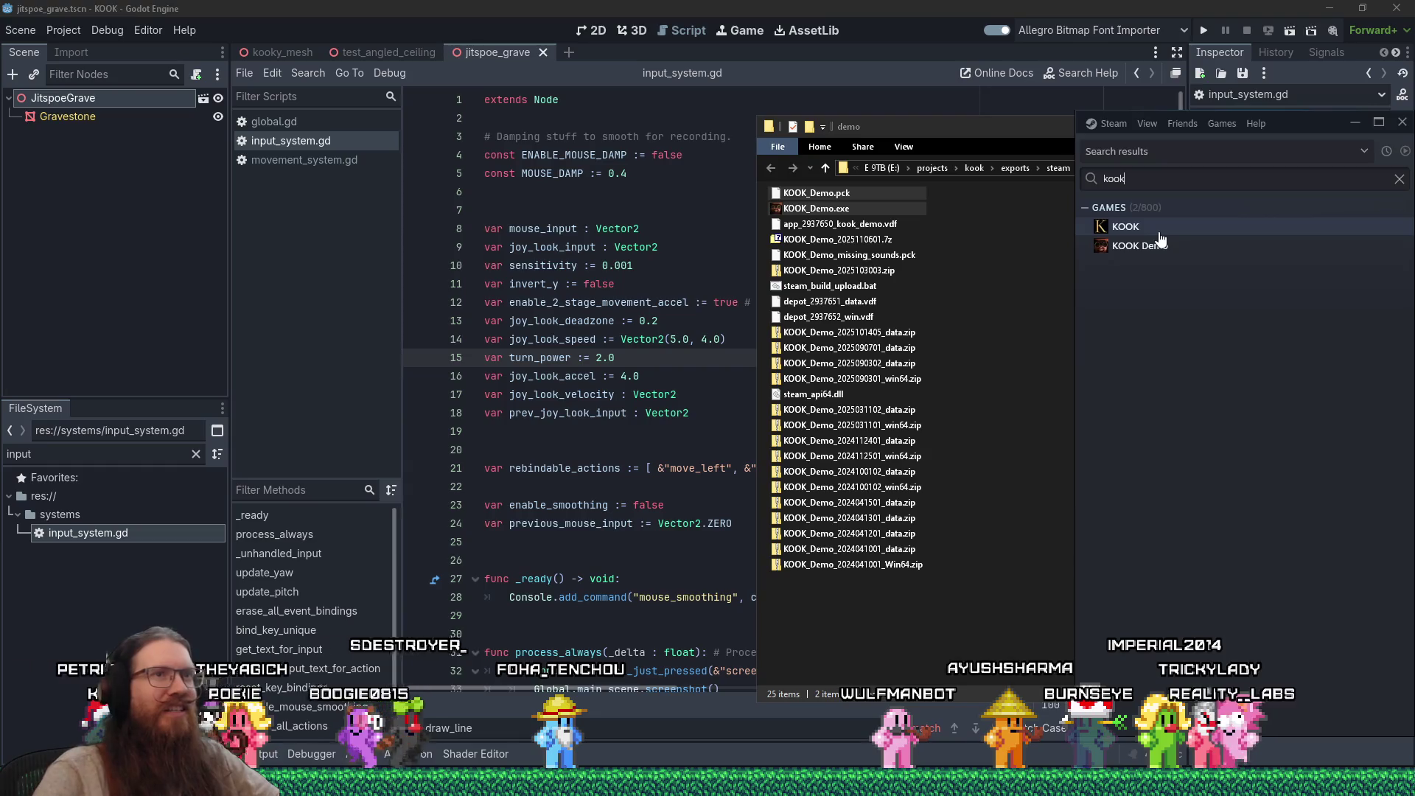
click(1143, 251)
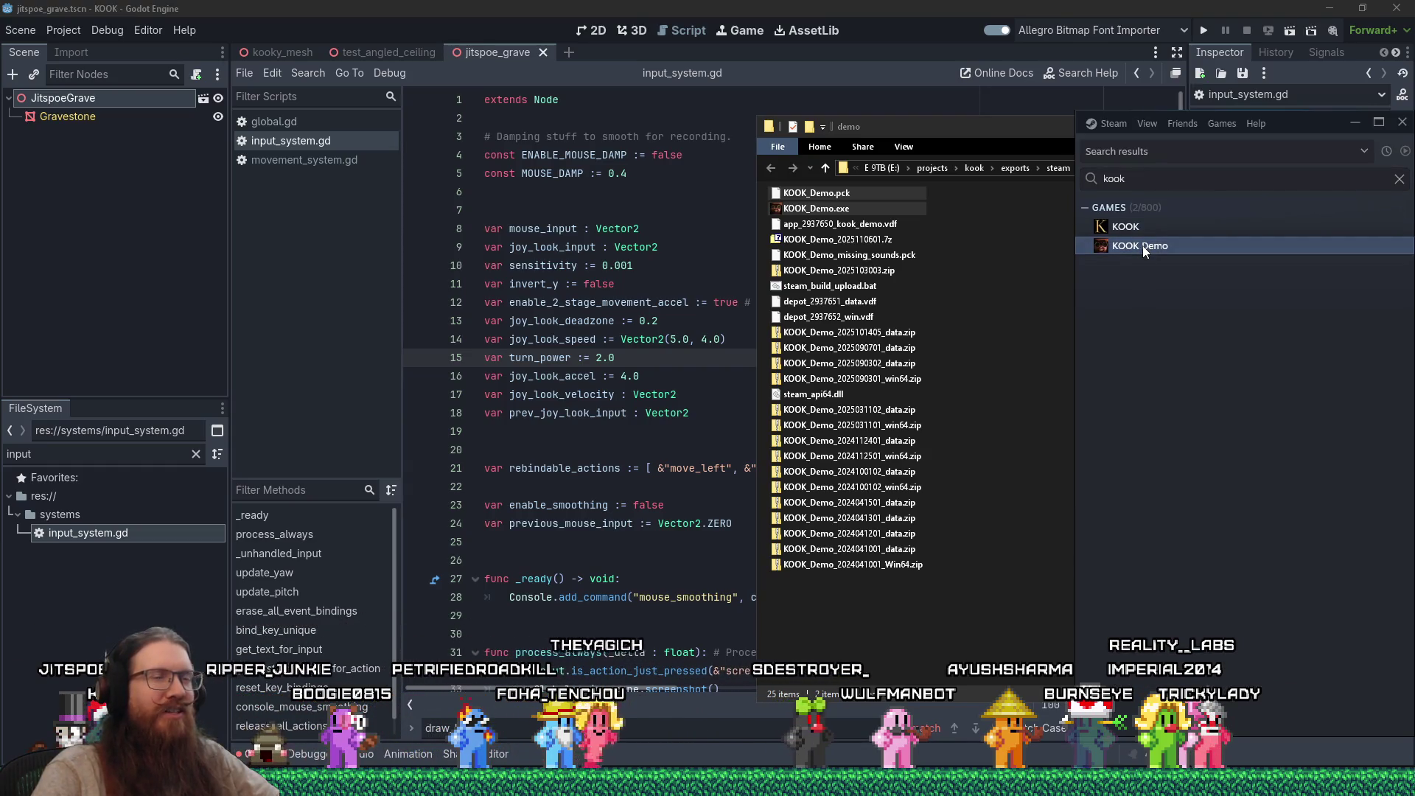
right_click(1142, 245)
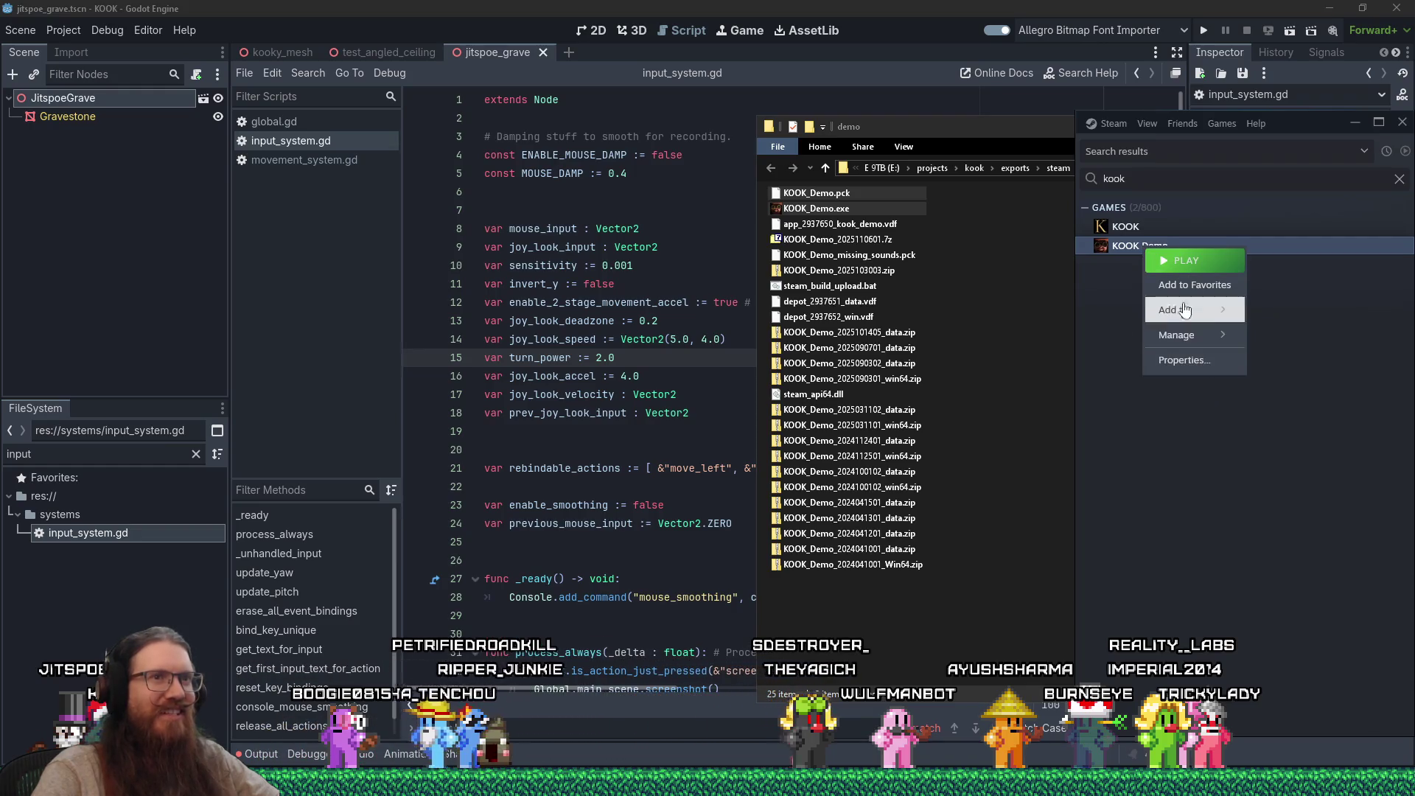
click(1216, 379)
right_click(1135, 248)
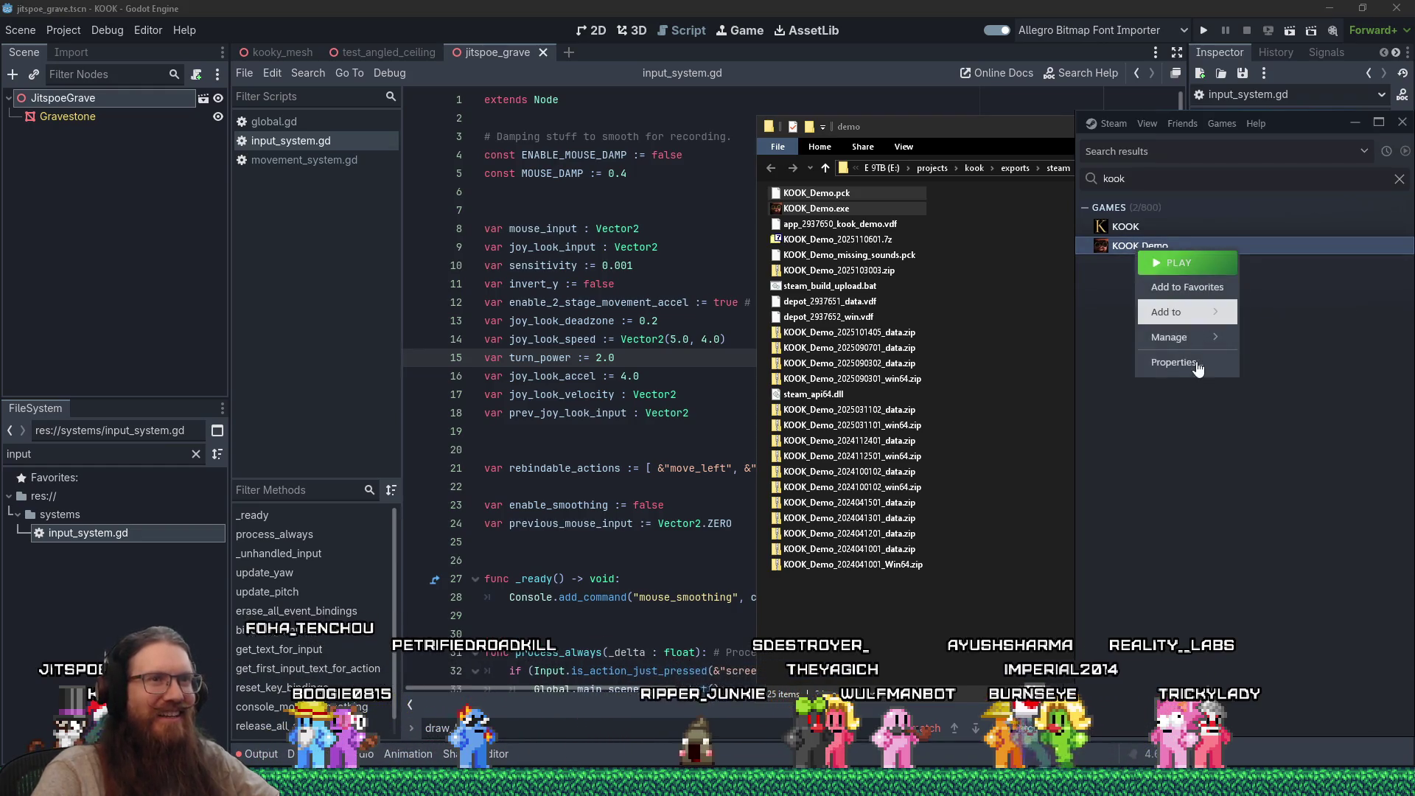
Step: Browse KOOK Demo's installed files from Properties and move that folder window left
click(1195, 363)
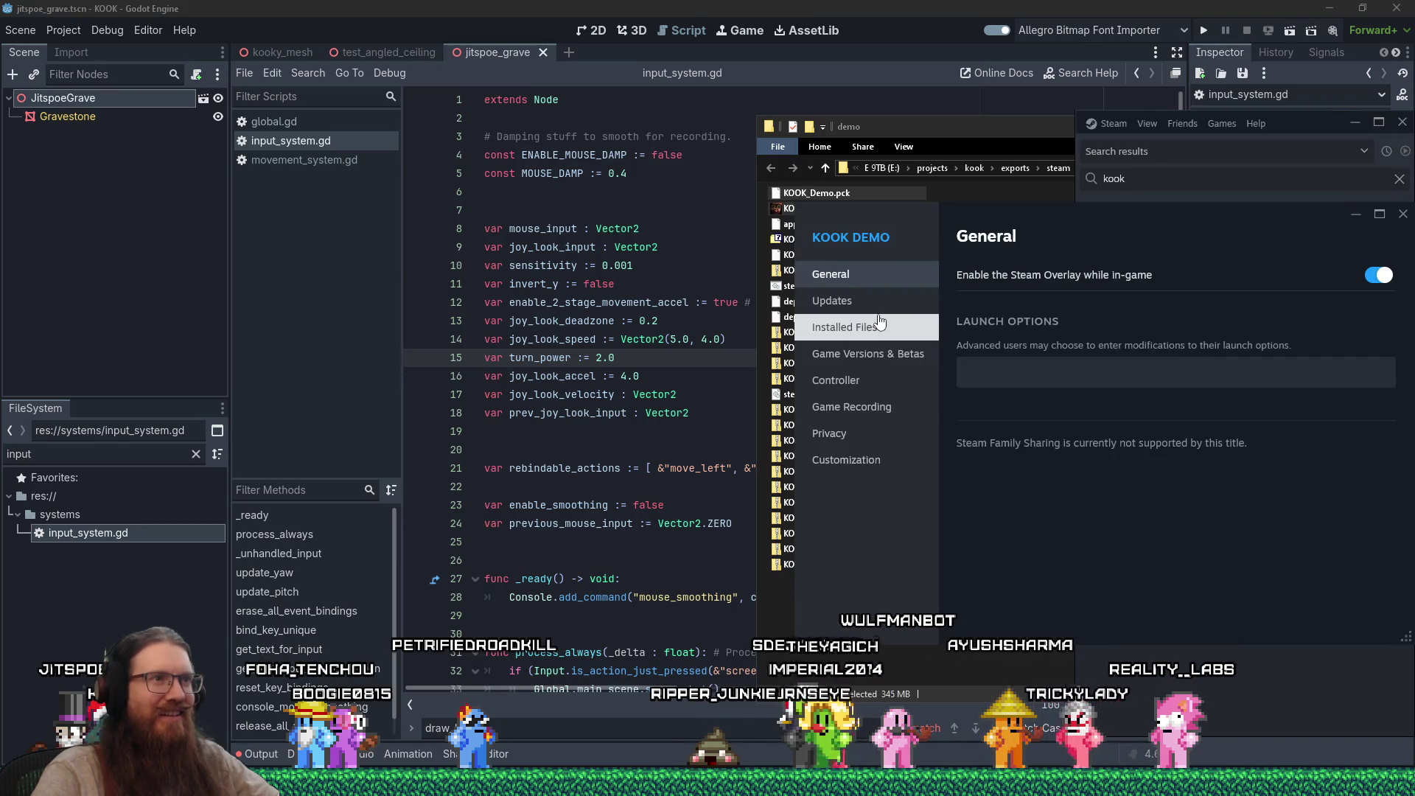
click(877, 325)
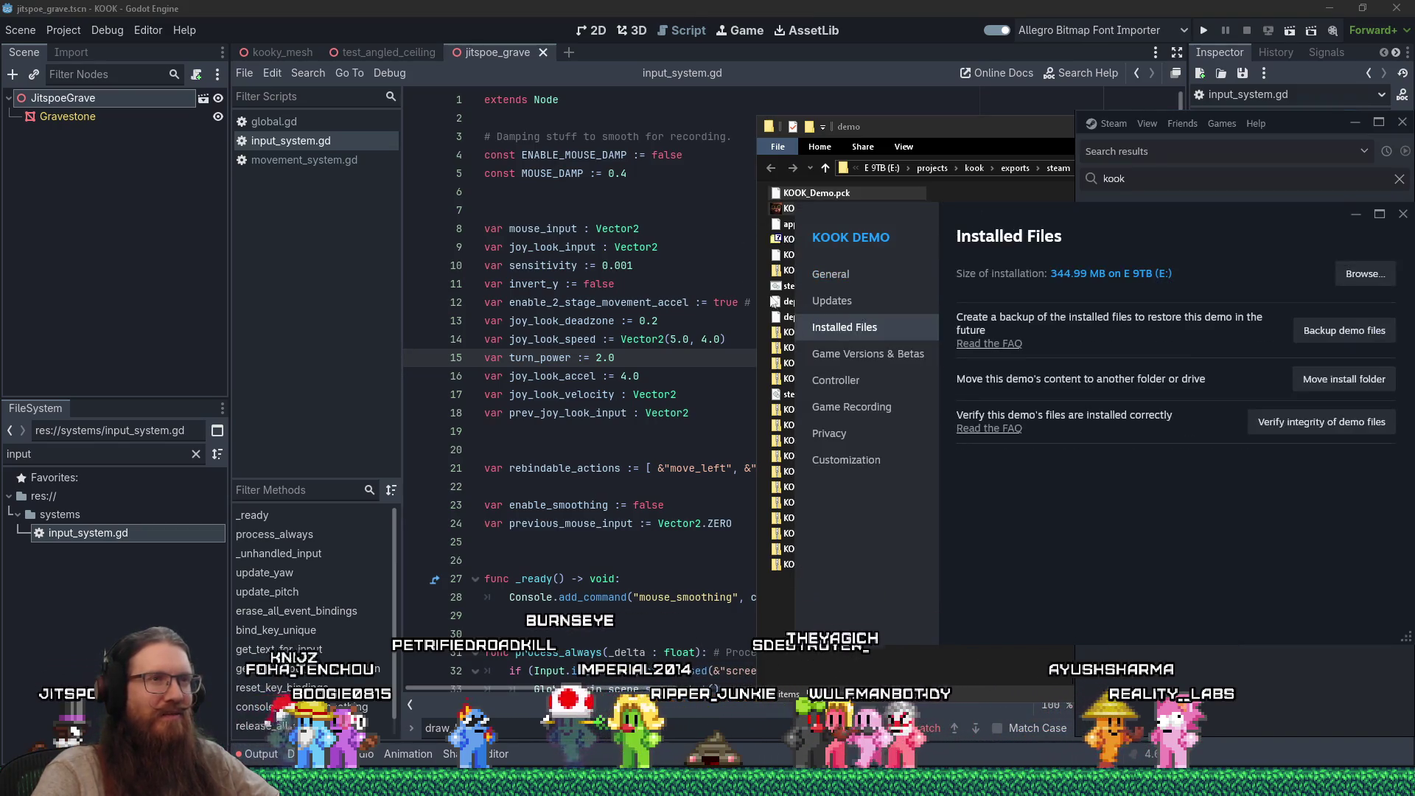
click(1362, 274)
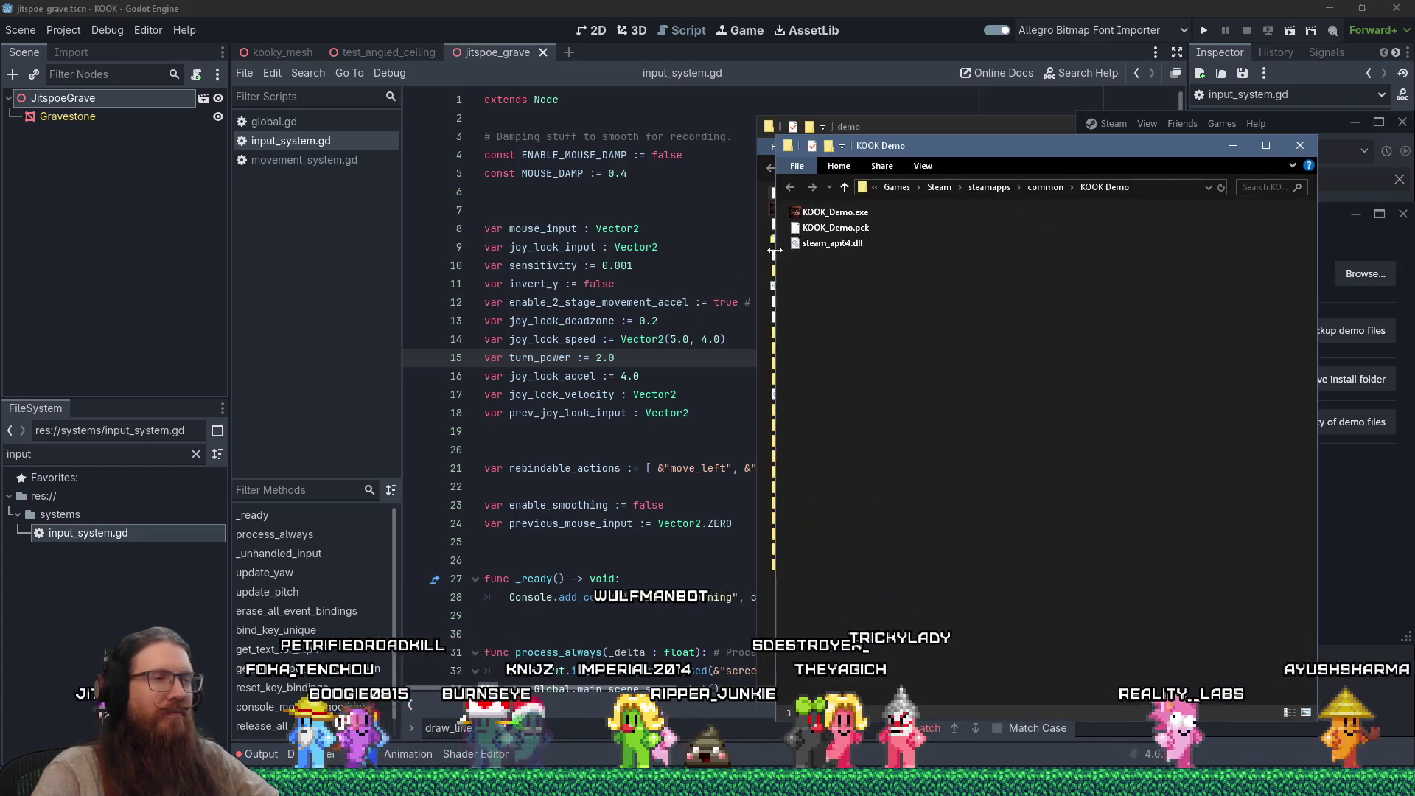
mouse_move(976, 149)
mouse_down()
mouse_move(363, 174)
mouse_move(533, 180)
mouse_up()
Step: Copy KOOK_Demo.exe, KOOK_Demo.pck and steam_api64.dll into the KOOK Demo install folder, replacing the old files
drag(958, 186, 923, 203)
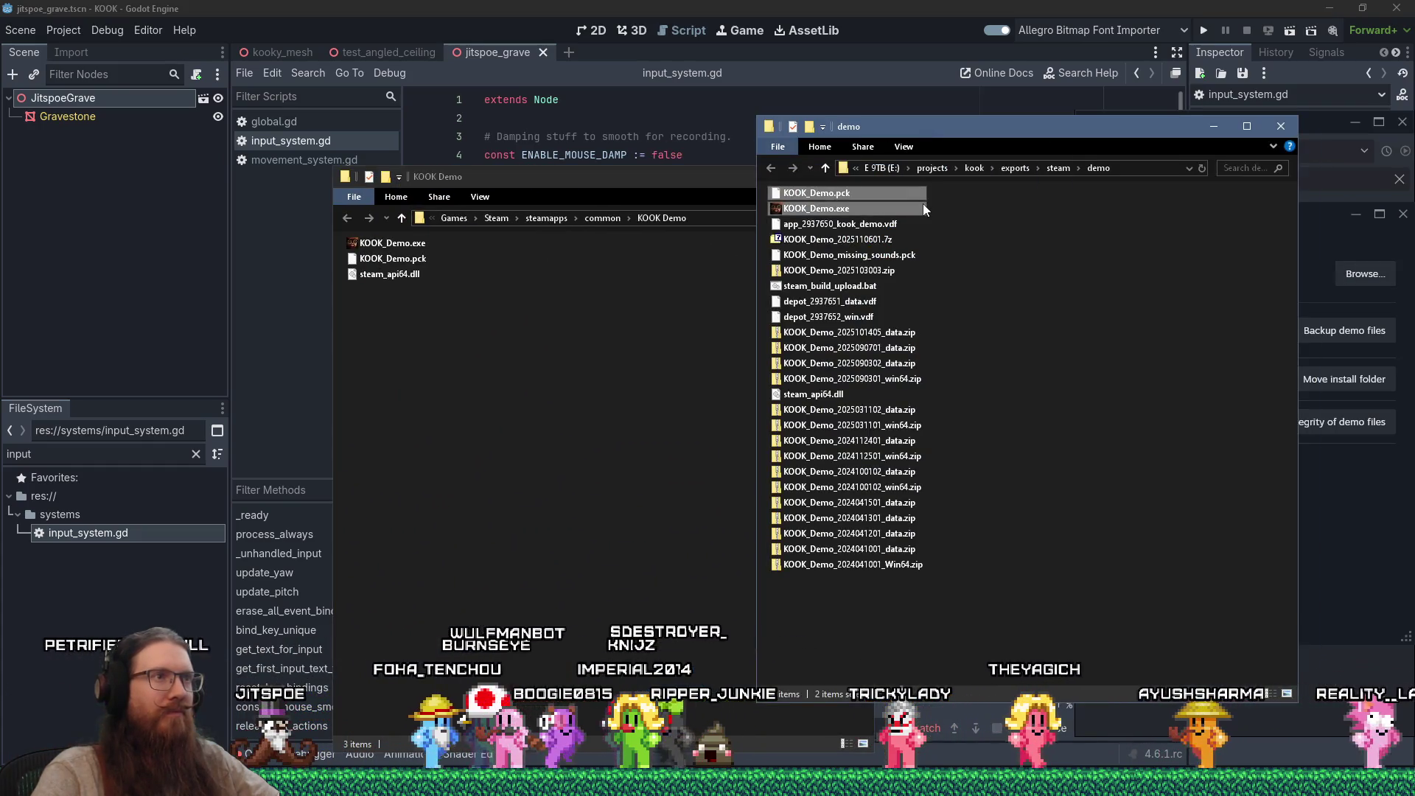
ctrl+click(815, 394)
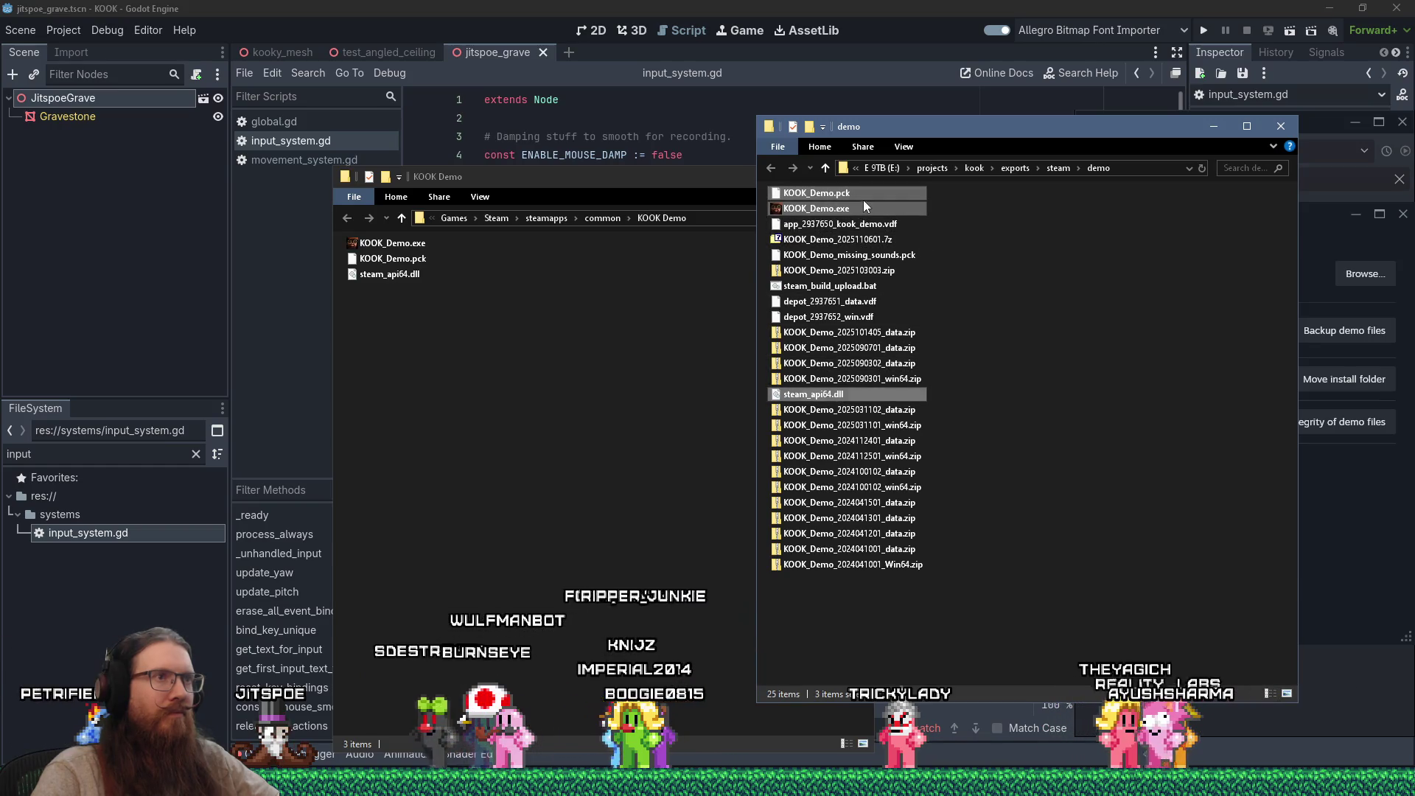
drag(864, 200, 516, 301)
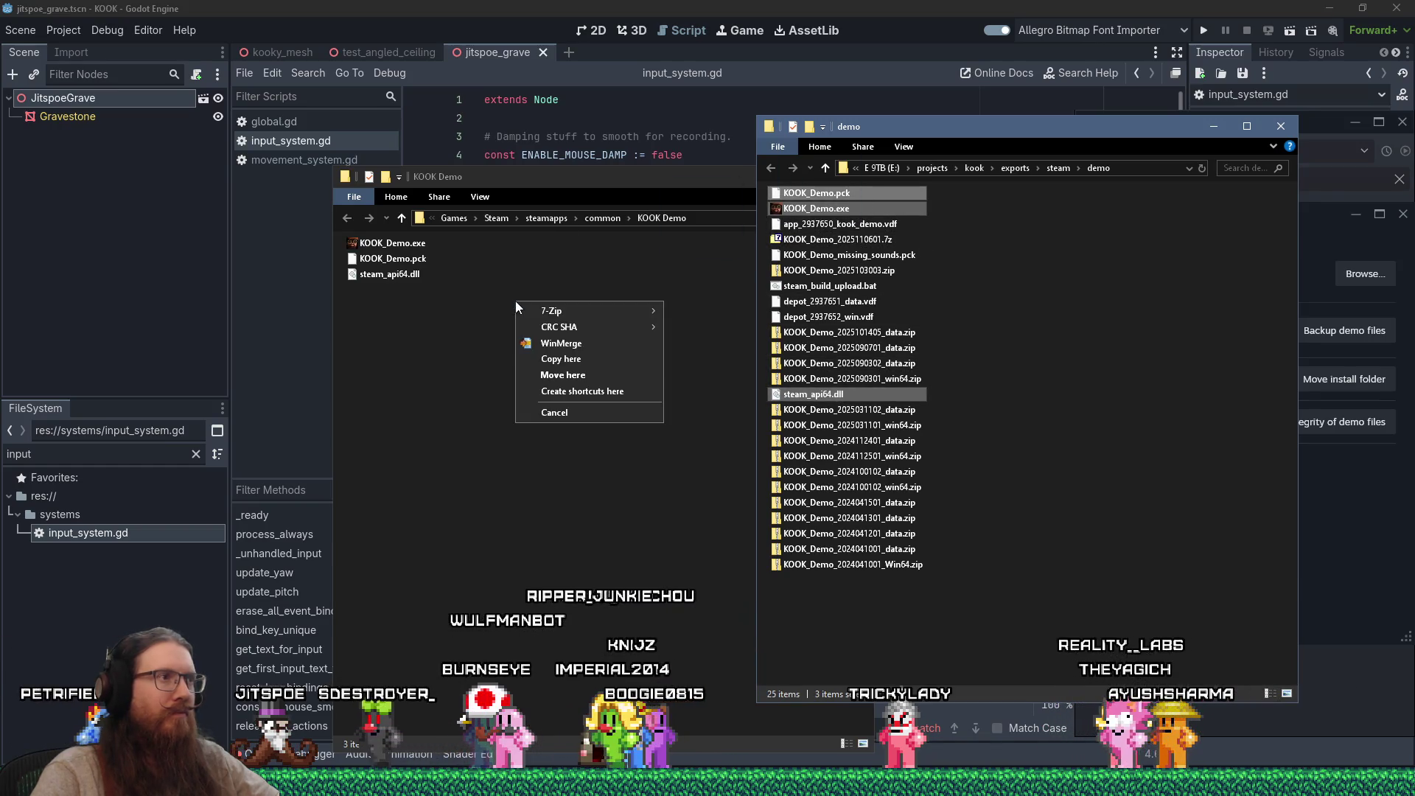
click(592, 361)
click(652, 281)
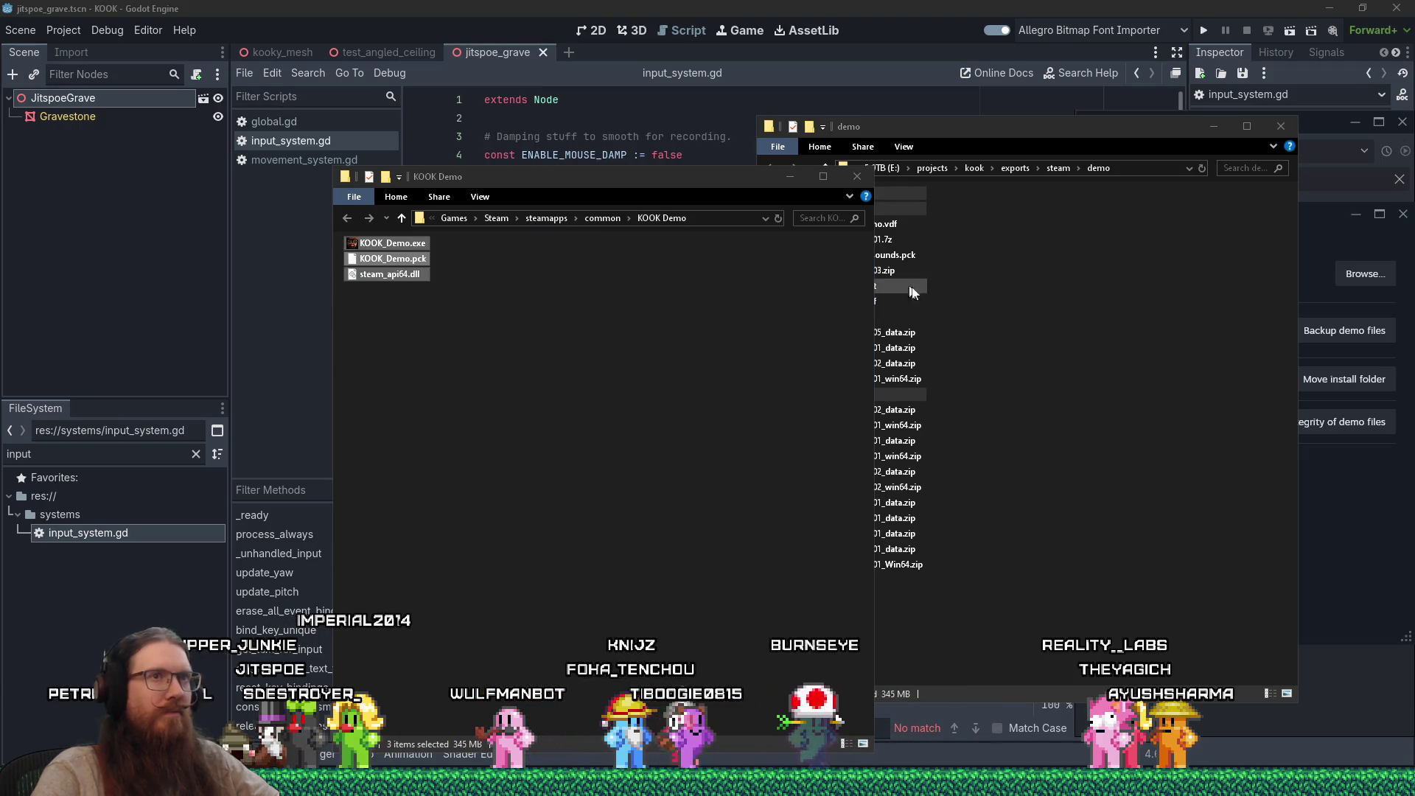
mouse_move(1179, 131)
mouse_down()
mouse_move(1125, 132)
mouse_move(991, 87)
mouse_move(990, 286)
mouse_move(967, 100)
mouse_up()
Step: Close KOOK Demo's Properties, launch it from the library, and maximize the game window
click(1402, 214)
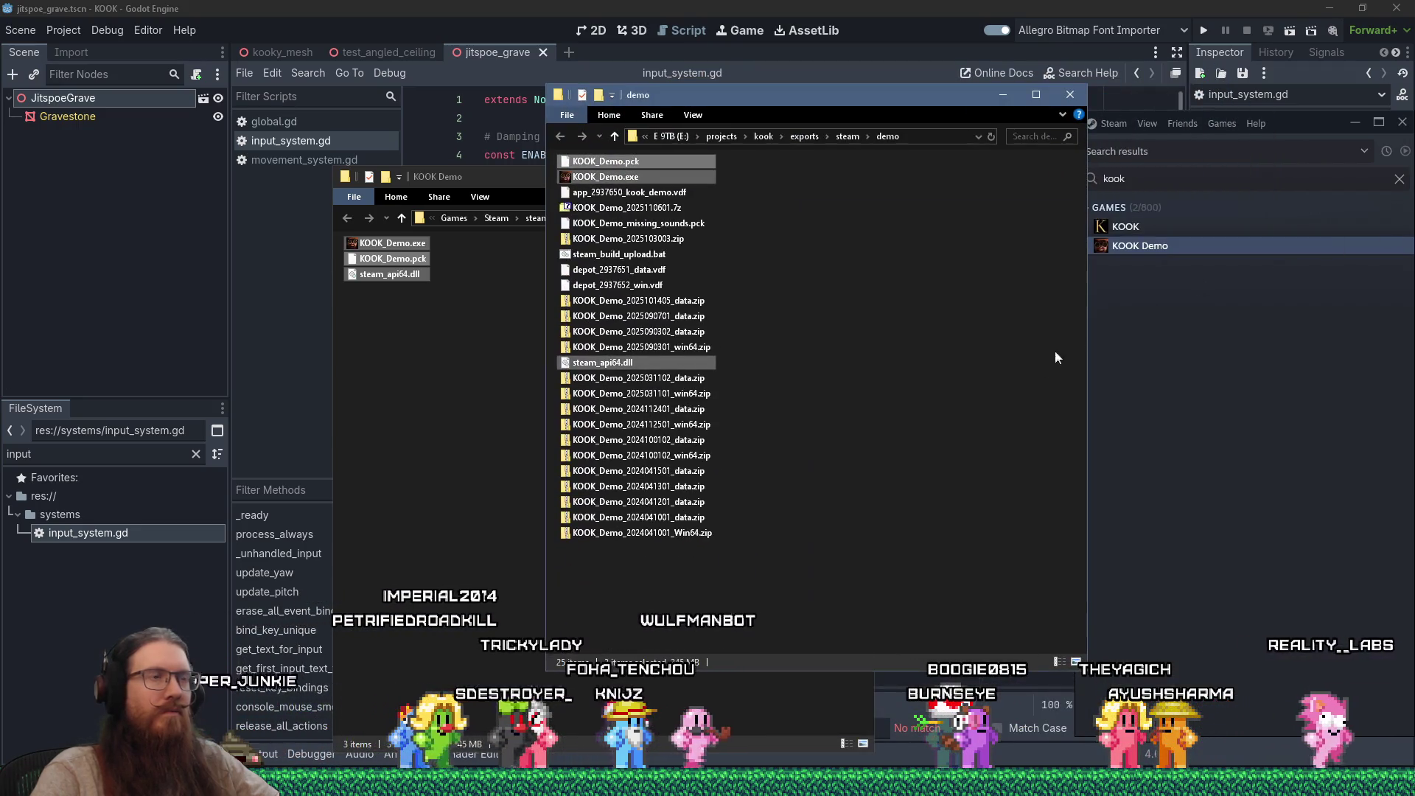
double_click(1157, 247)
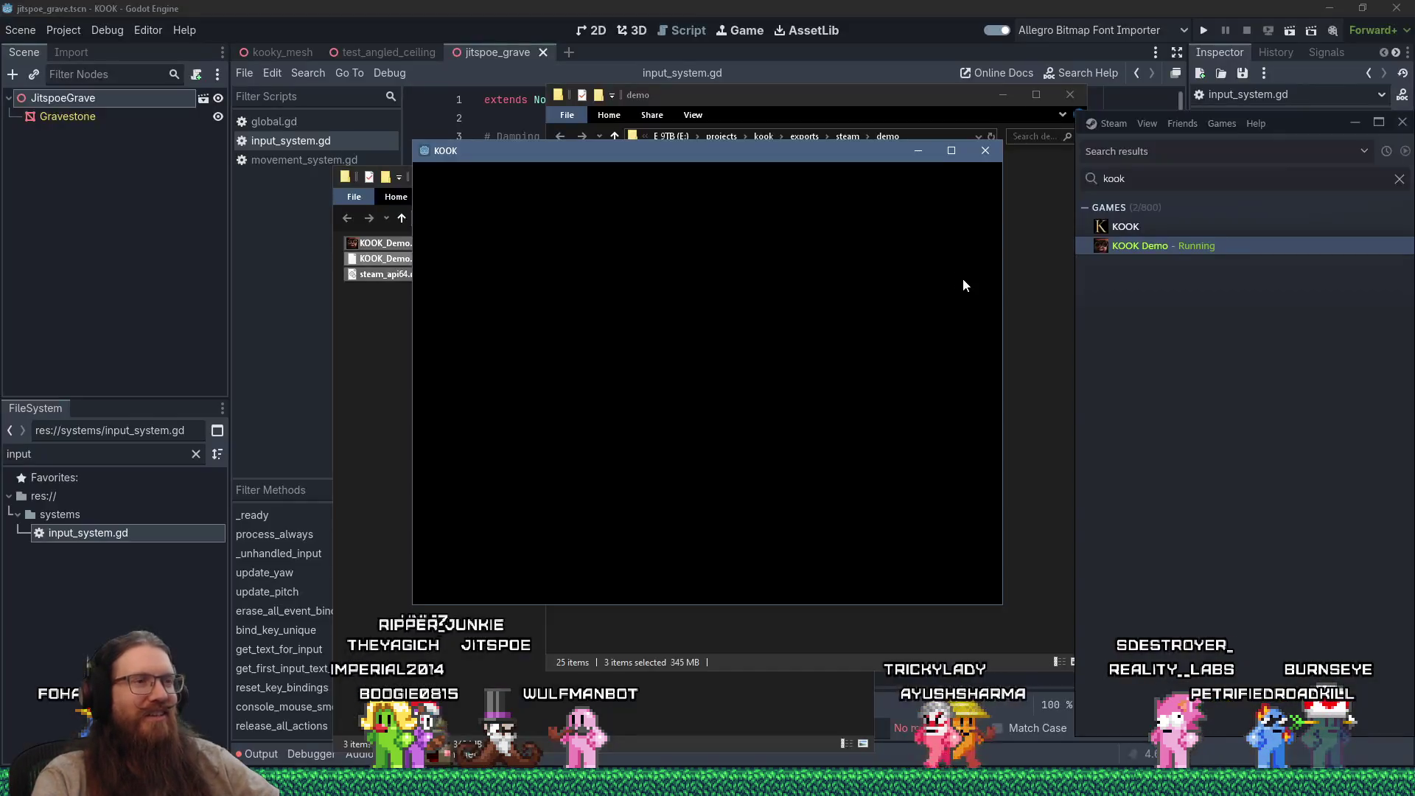
click(953, 151)
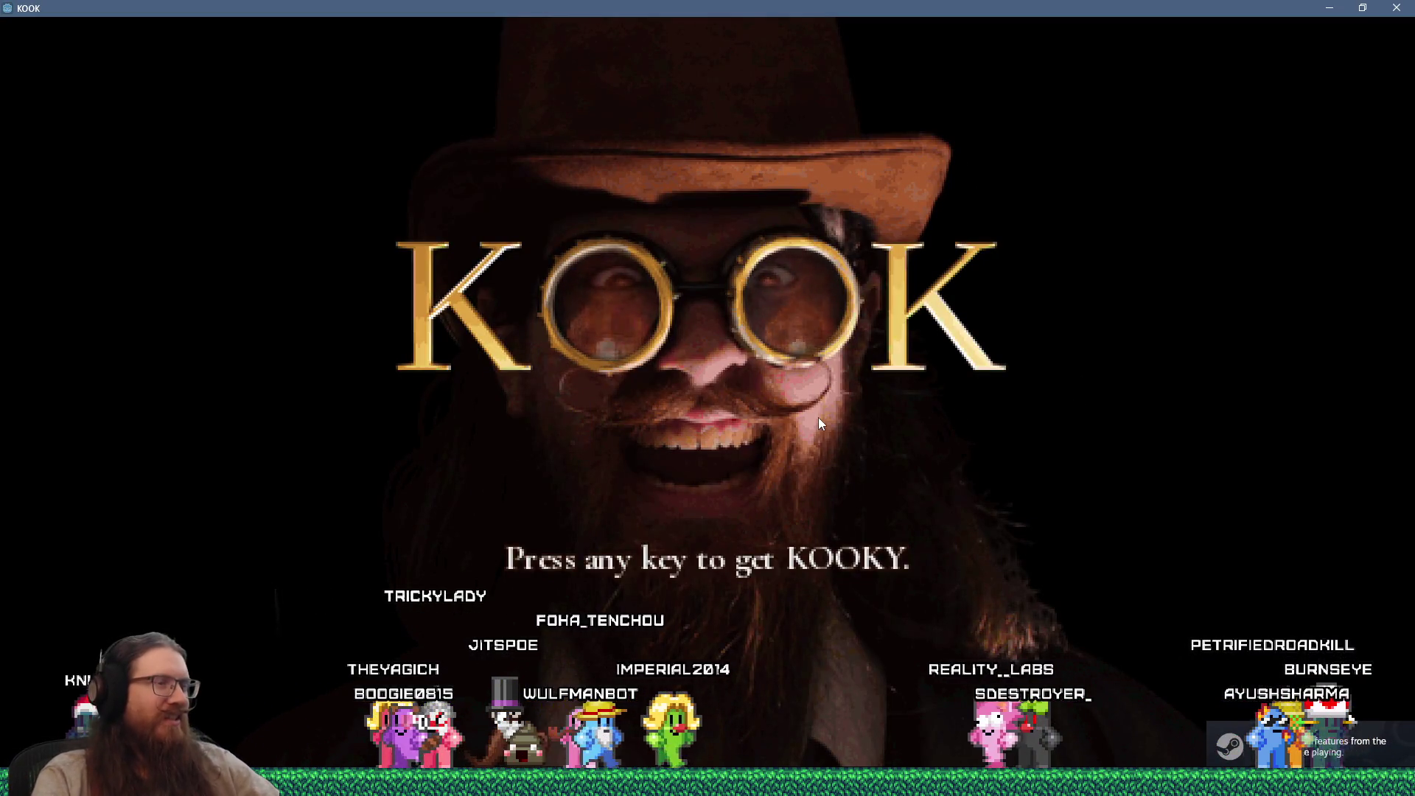
click(800, 437)
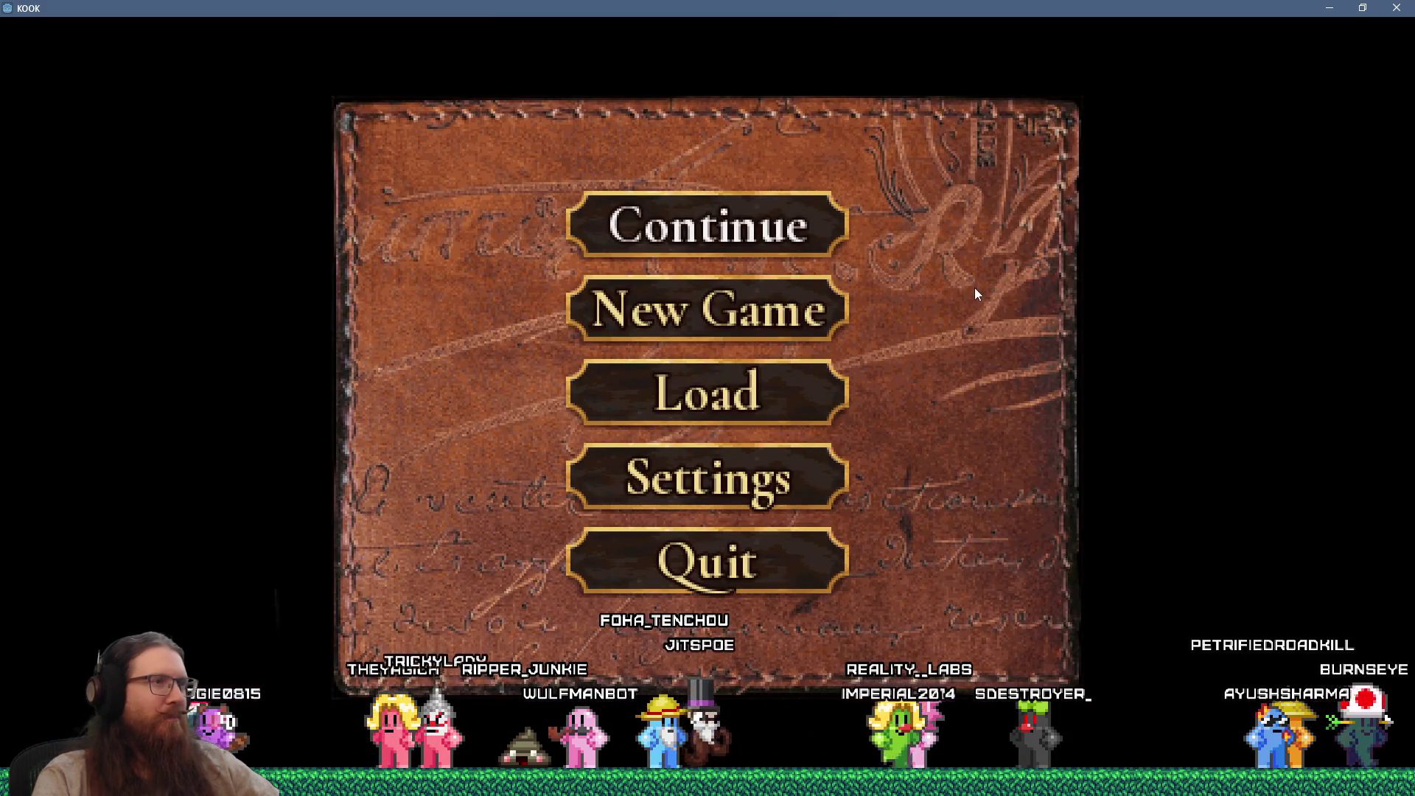
key(grave)
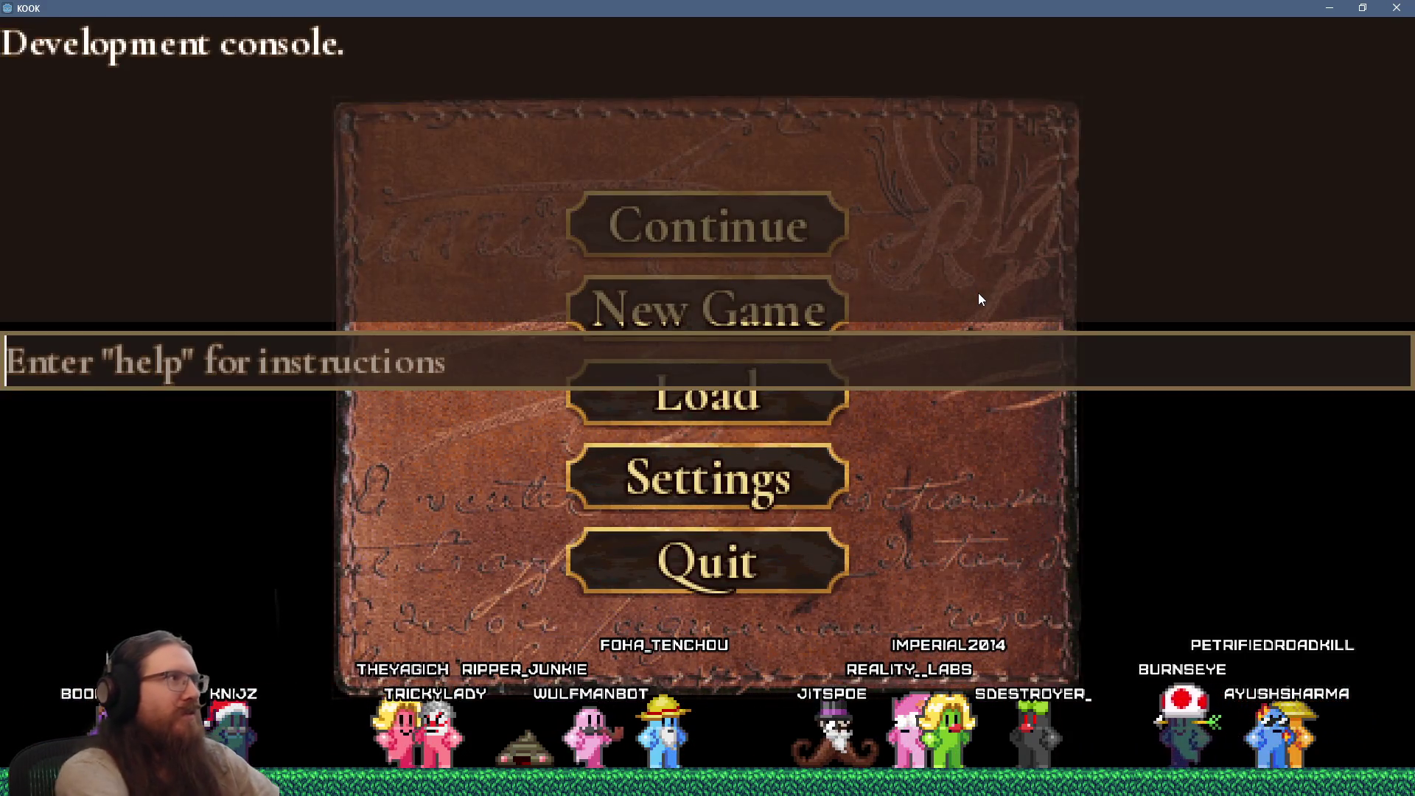
text(ver)
key(Return)
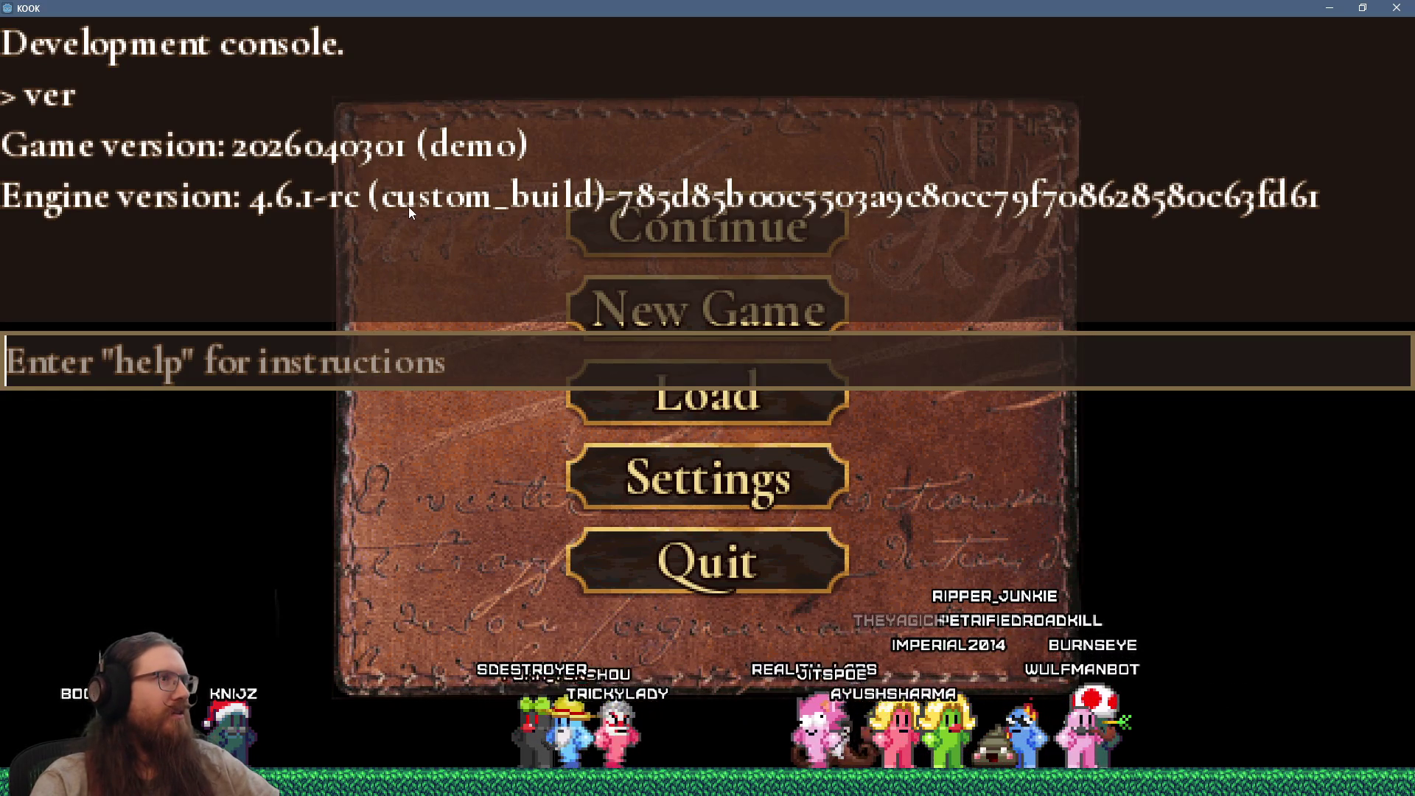
key(Escape)
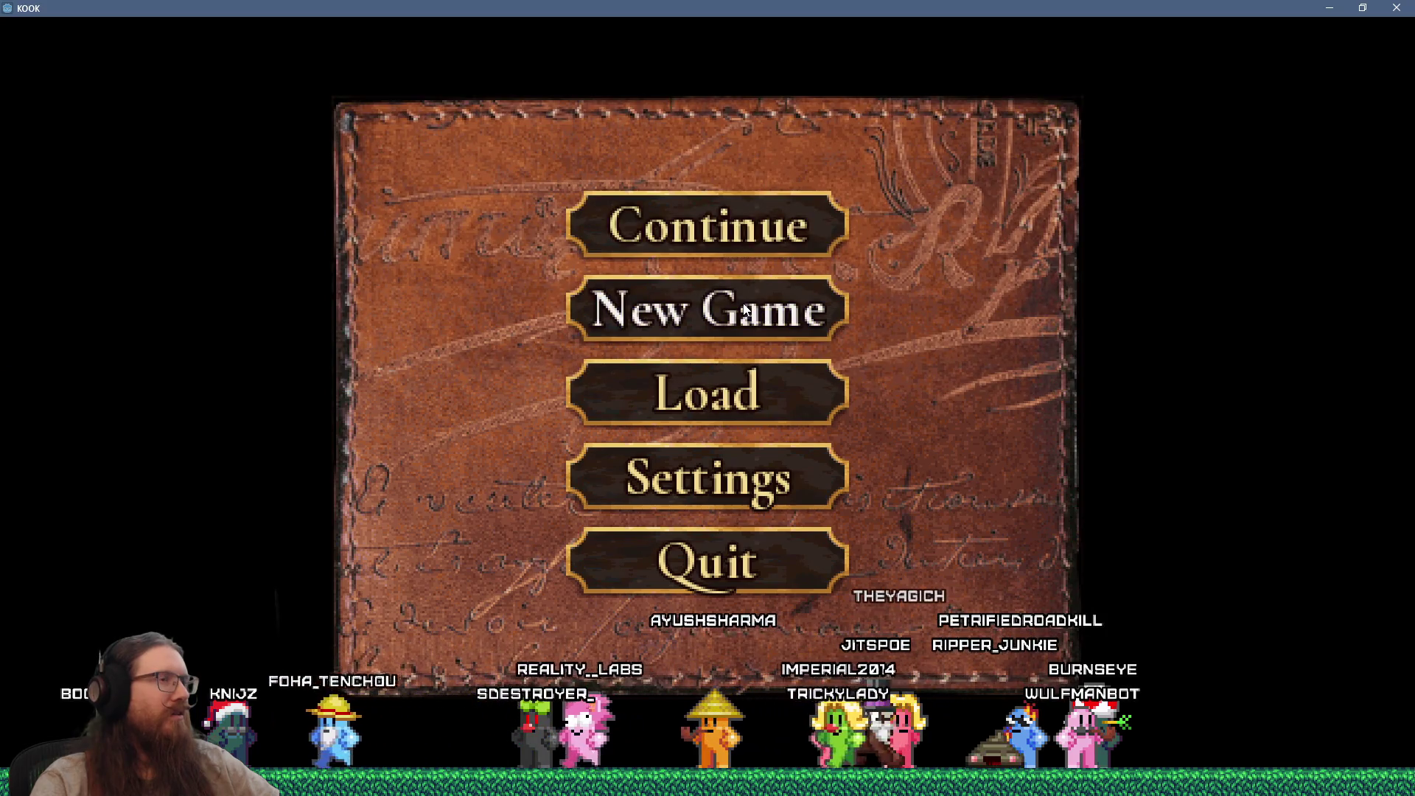
click(689, 223)
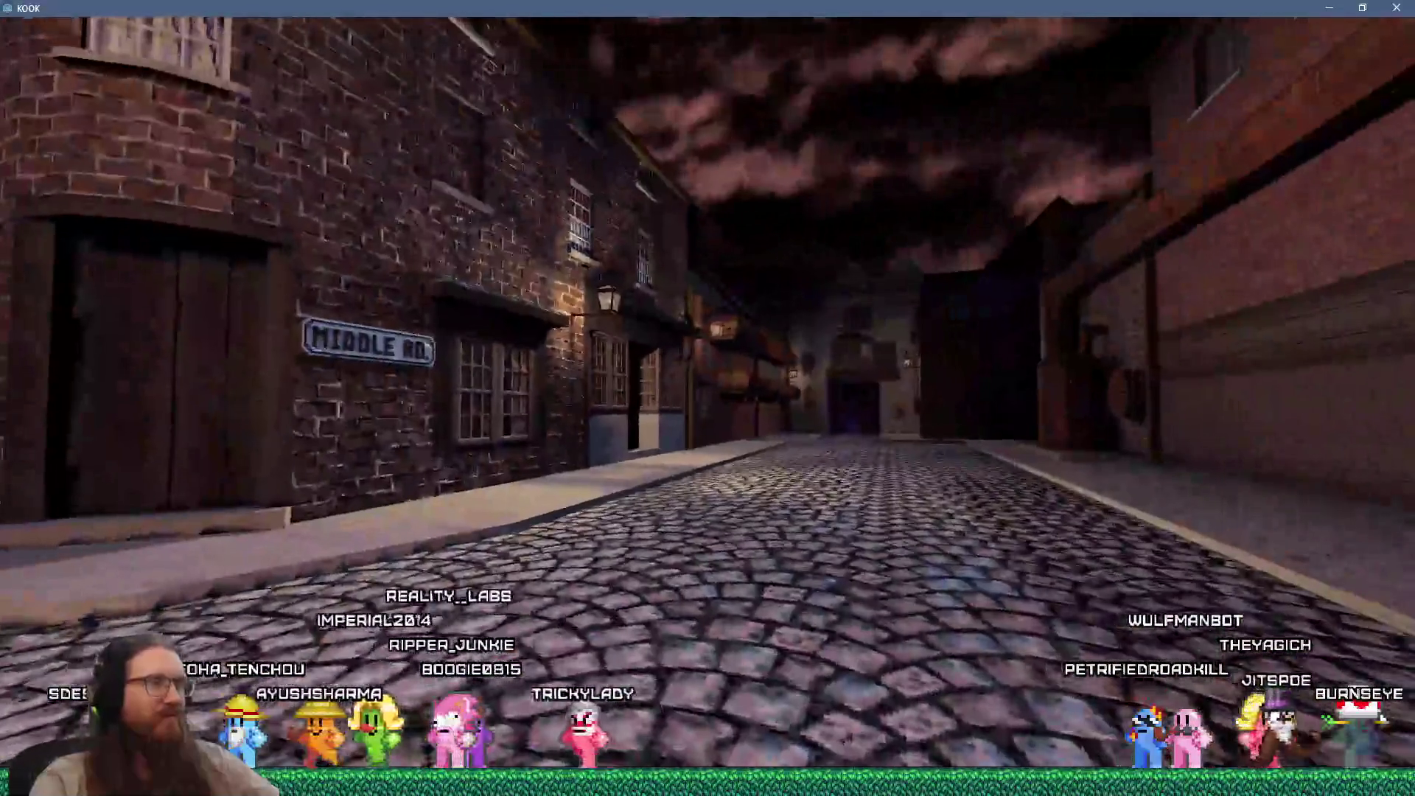
Step: Enable the HUD under Settings > UI Settings and resume play
key(Escape)
click(752, 472)
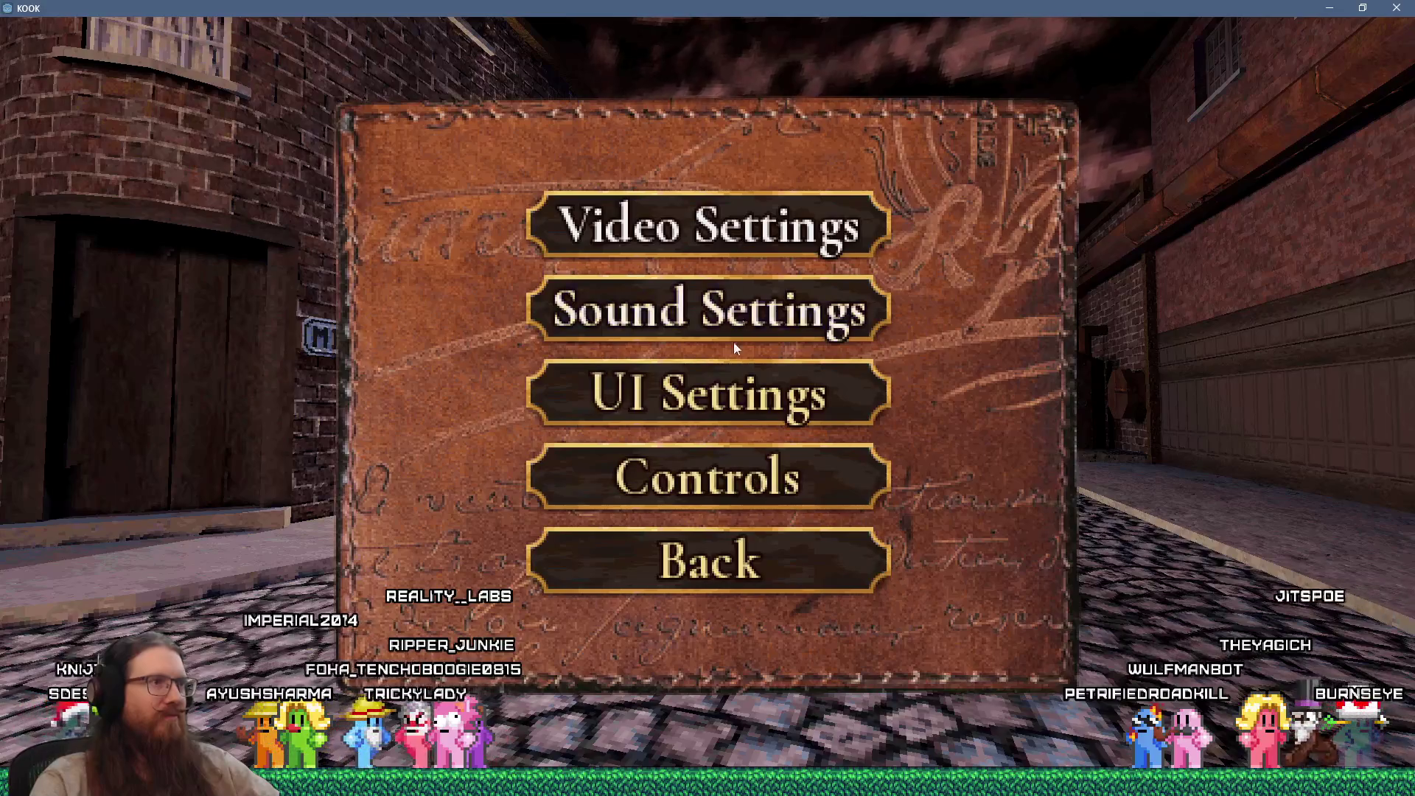
click(724, 403)
click(691, 392)
key(Escape)
key(Escape)
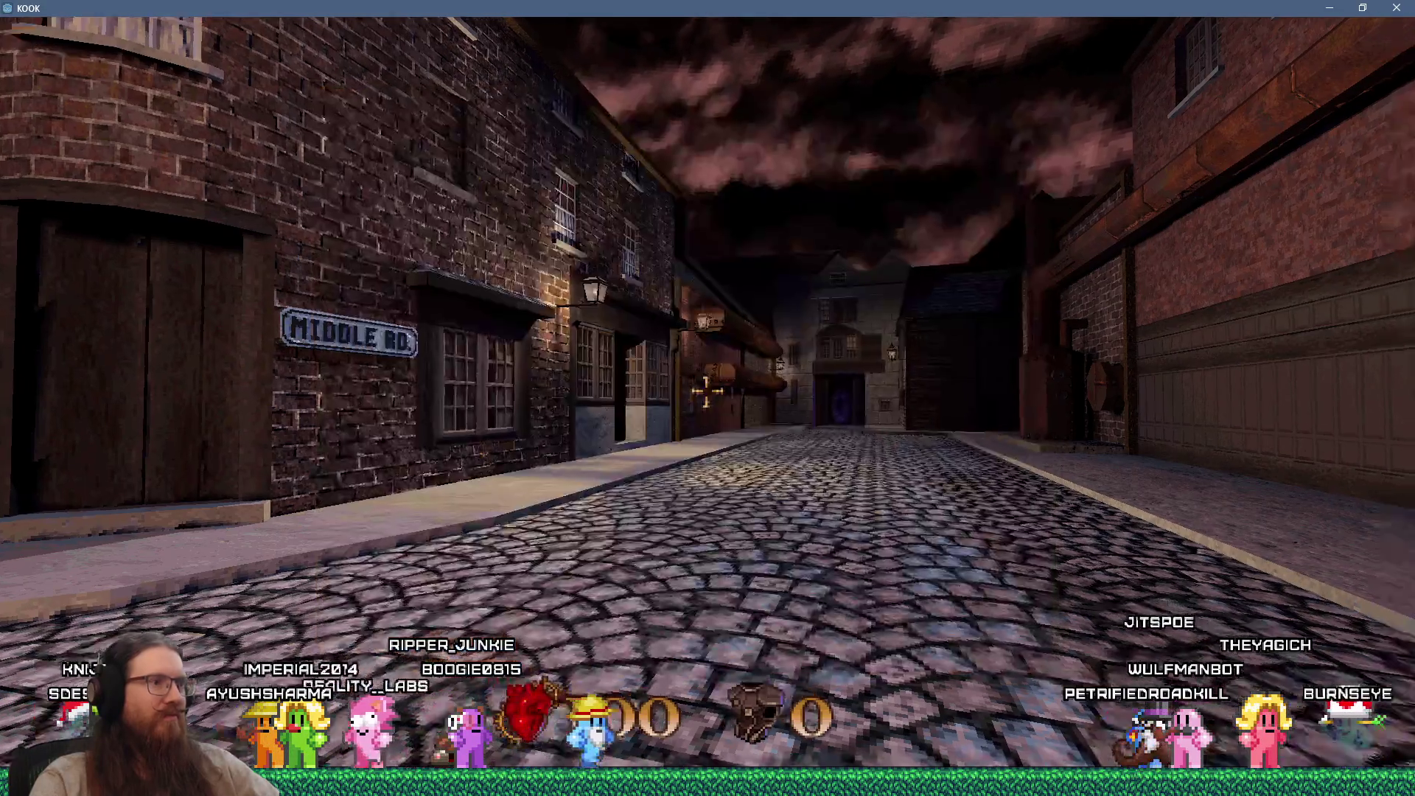
Step: Walk down the street and through the alley portals until the next level loads
key(w)
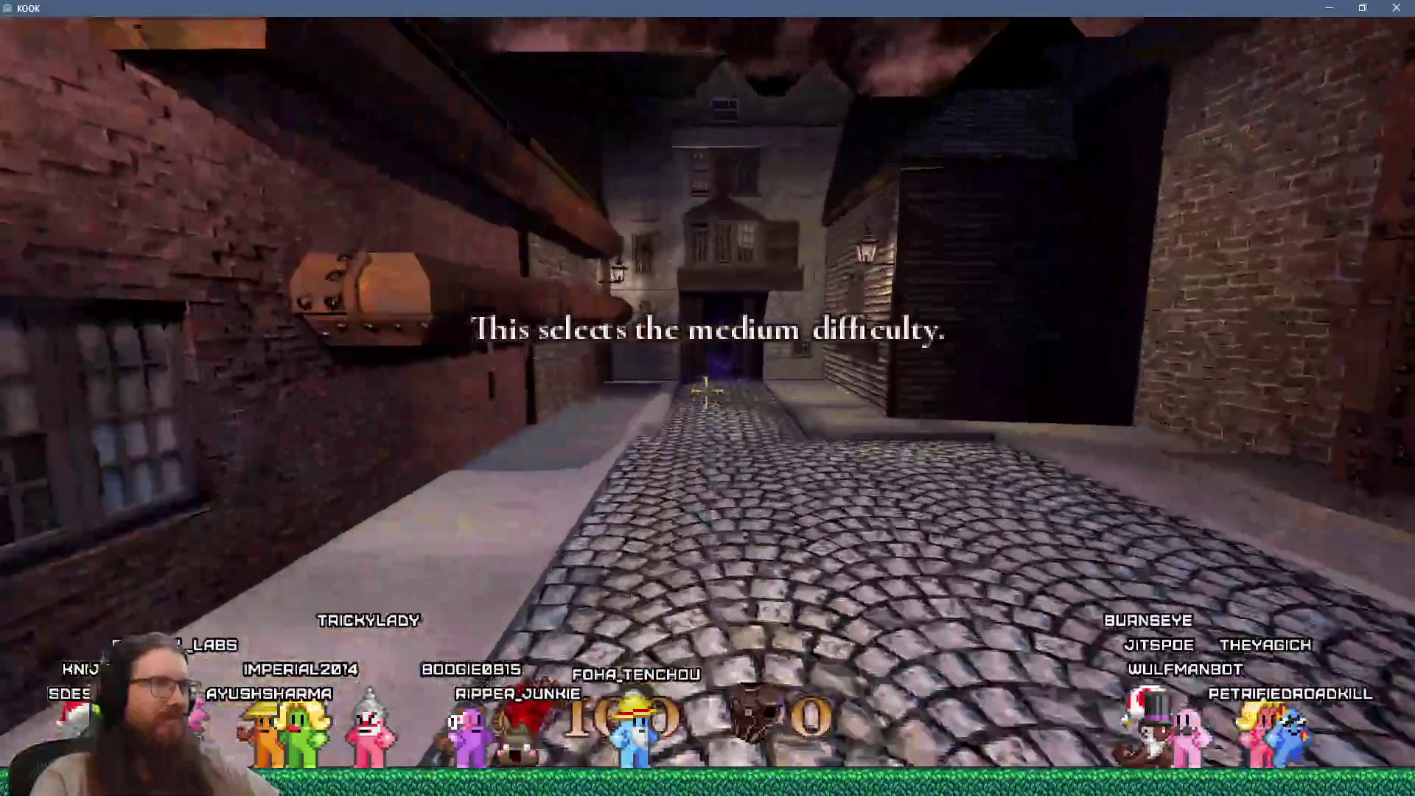
key(w)
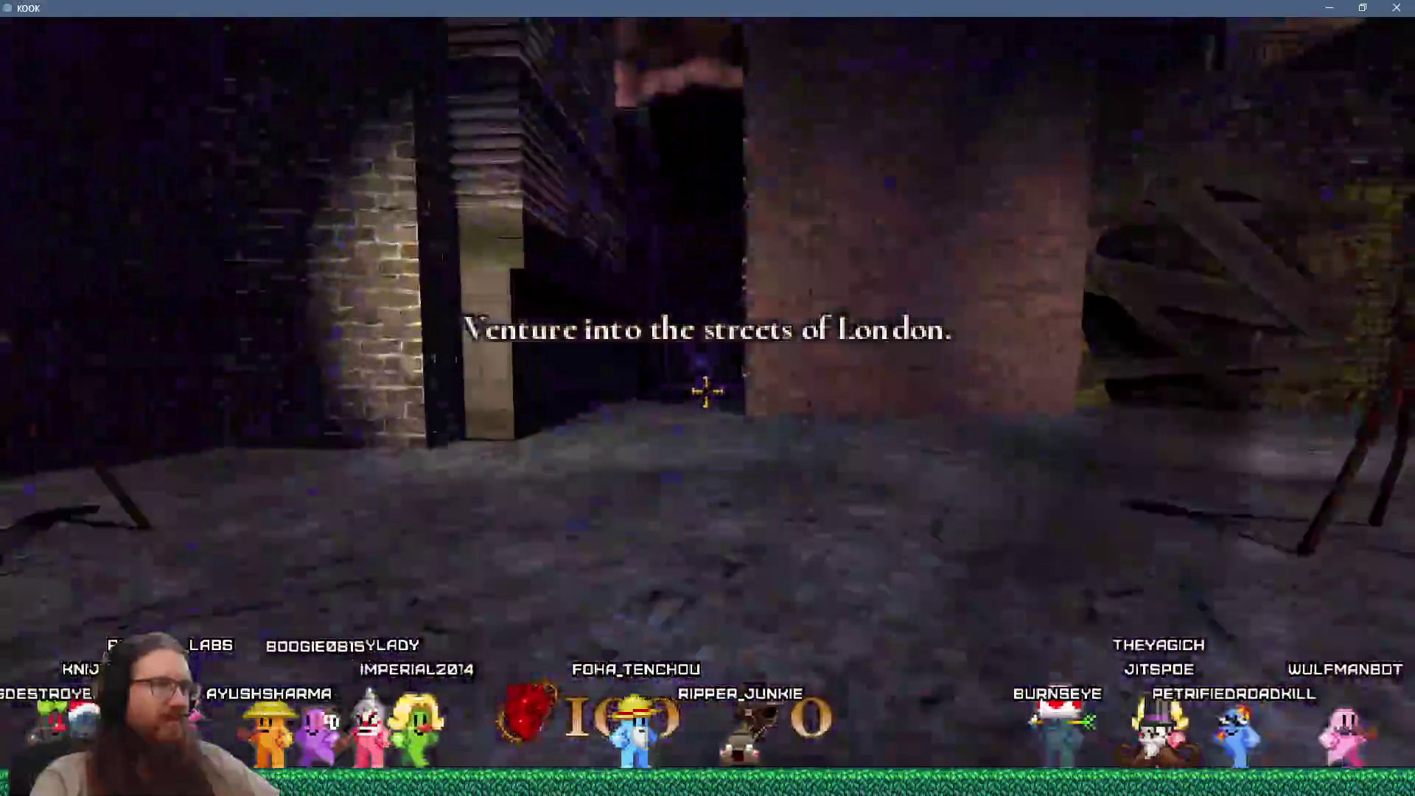
key(w)
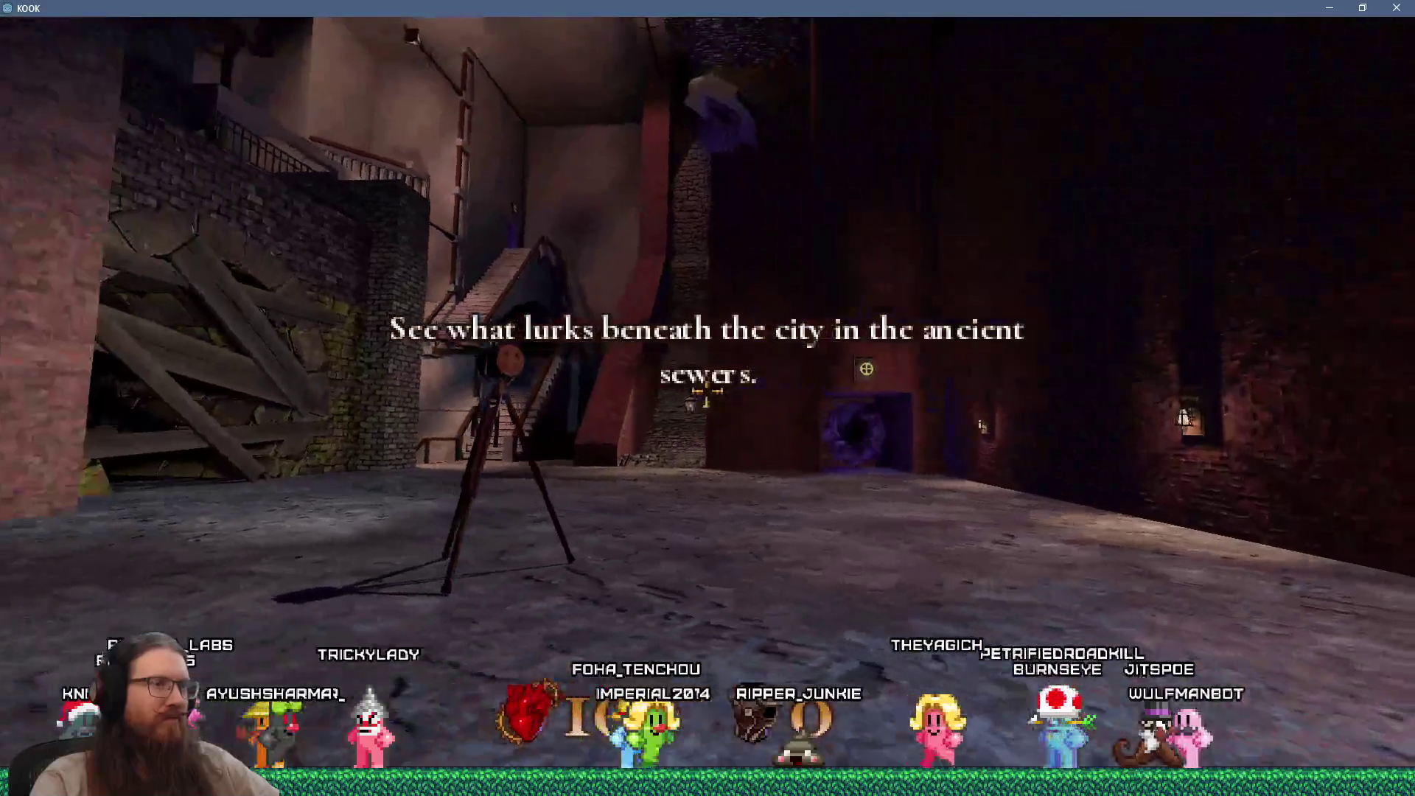
key(w)
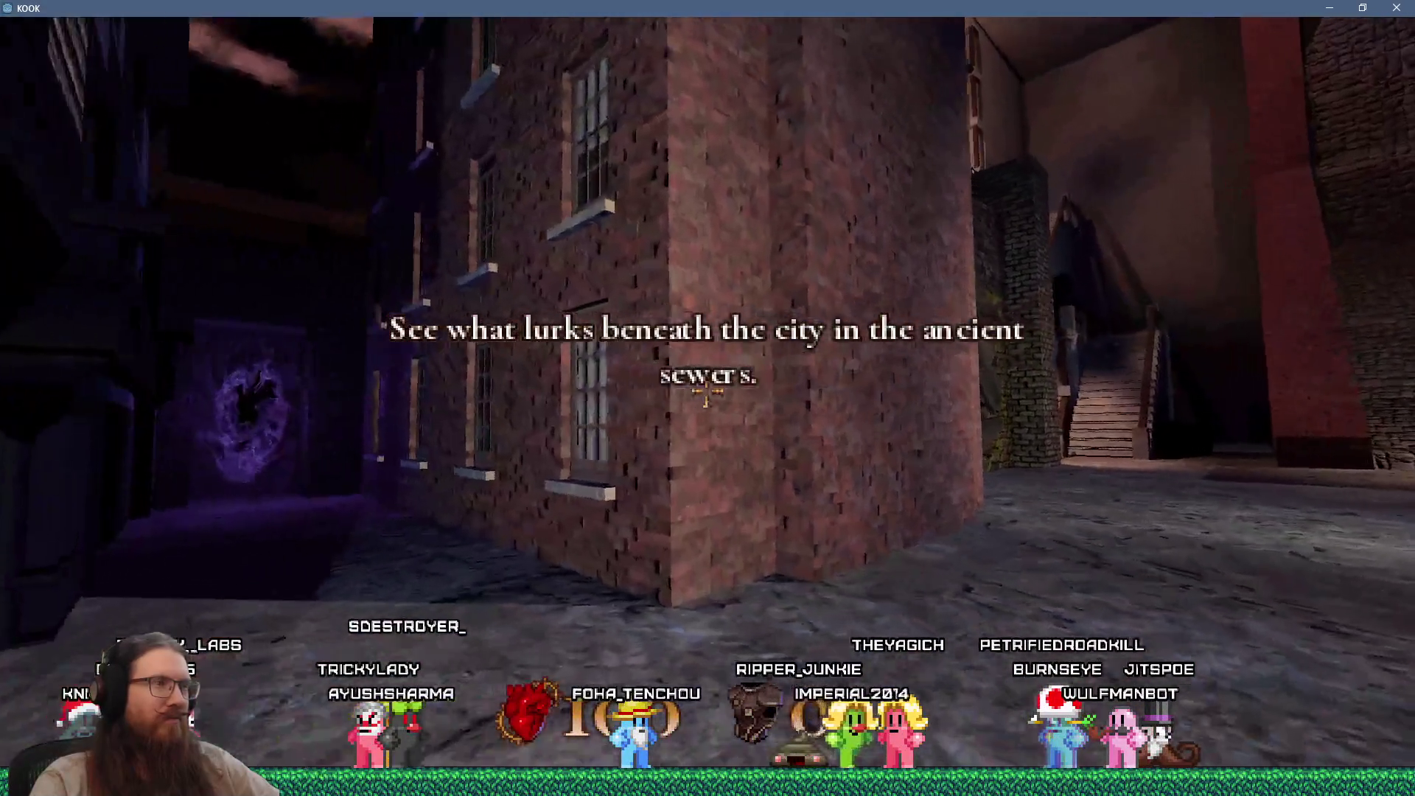
key(w)
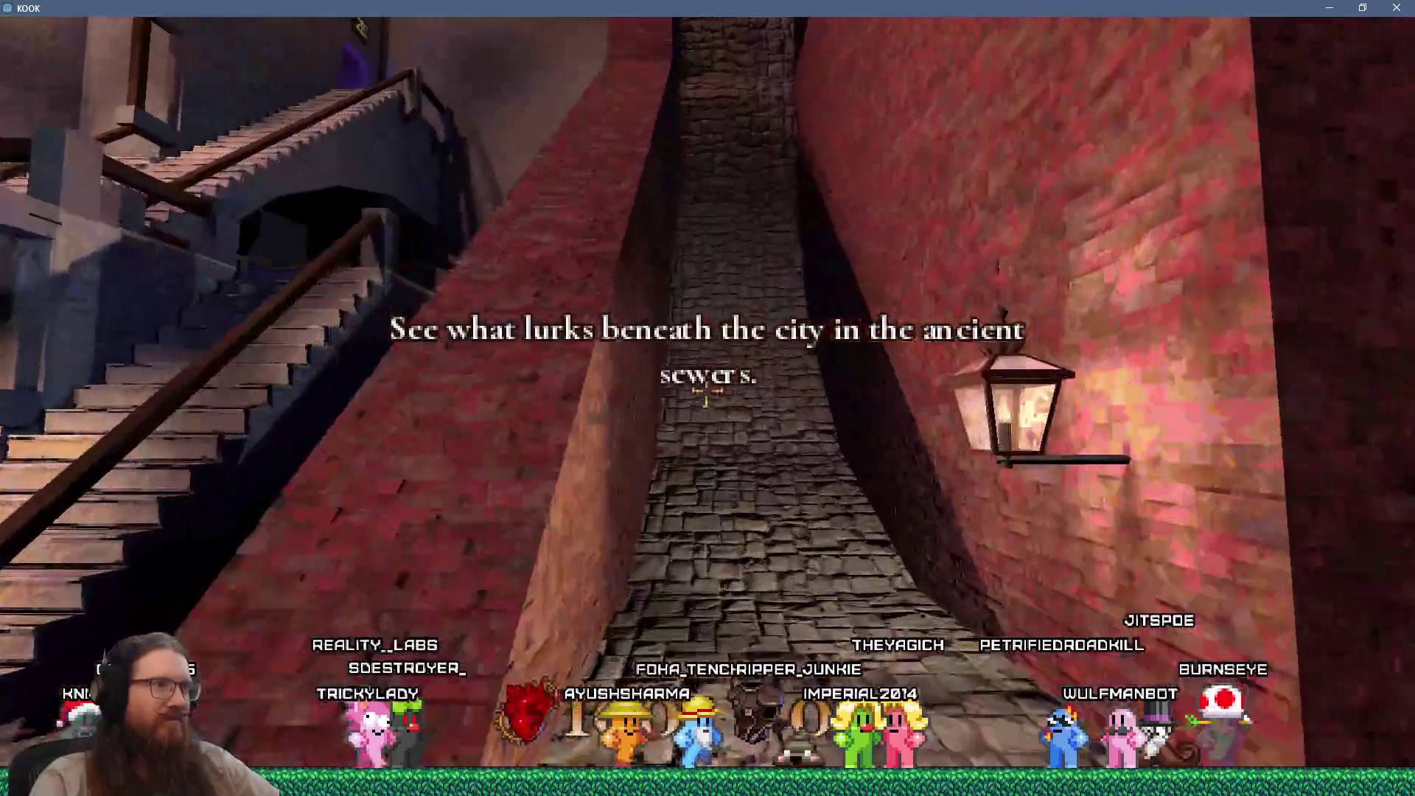
key(w)
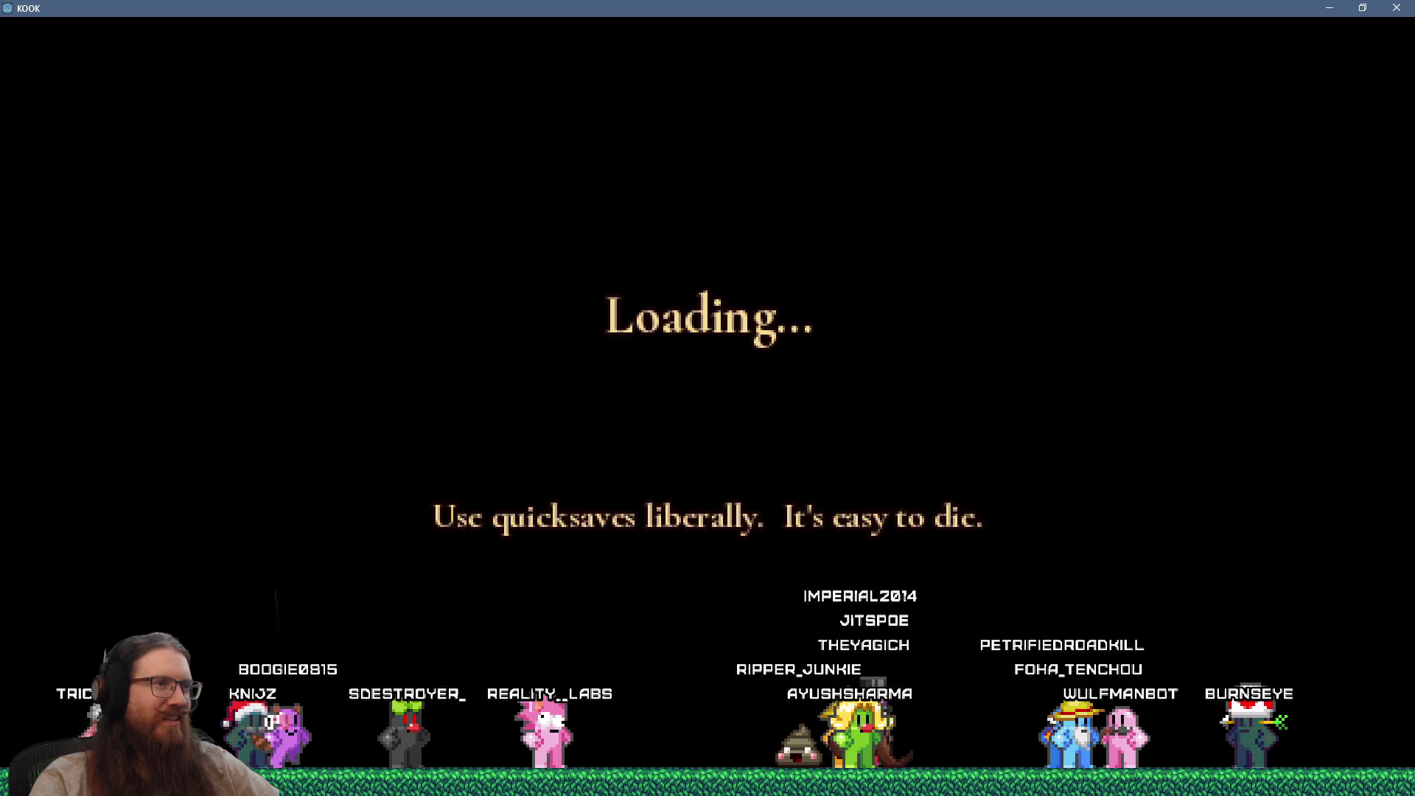
Step: Cross the bridge past the gift booth into the mausoleum, briefly toggling the dev console
key(w)
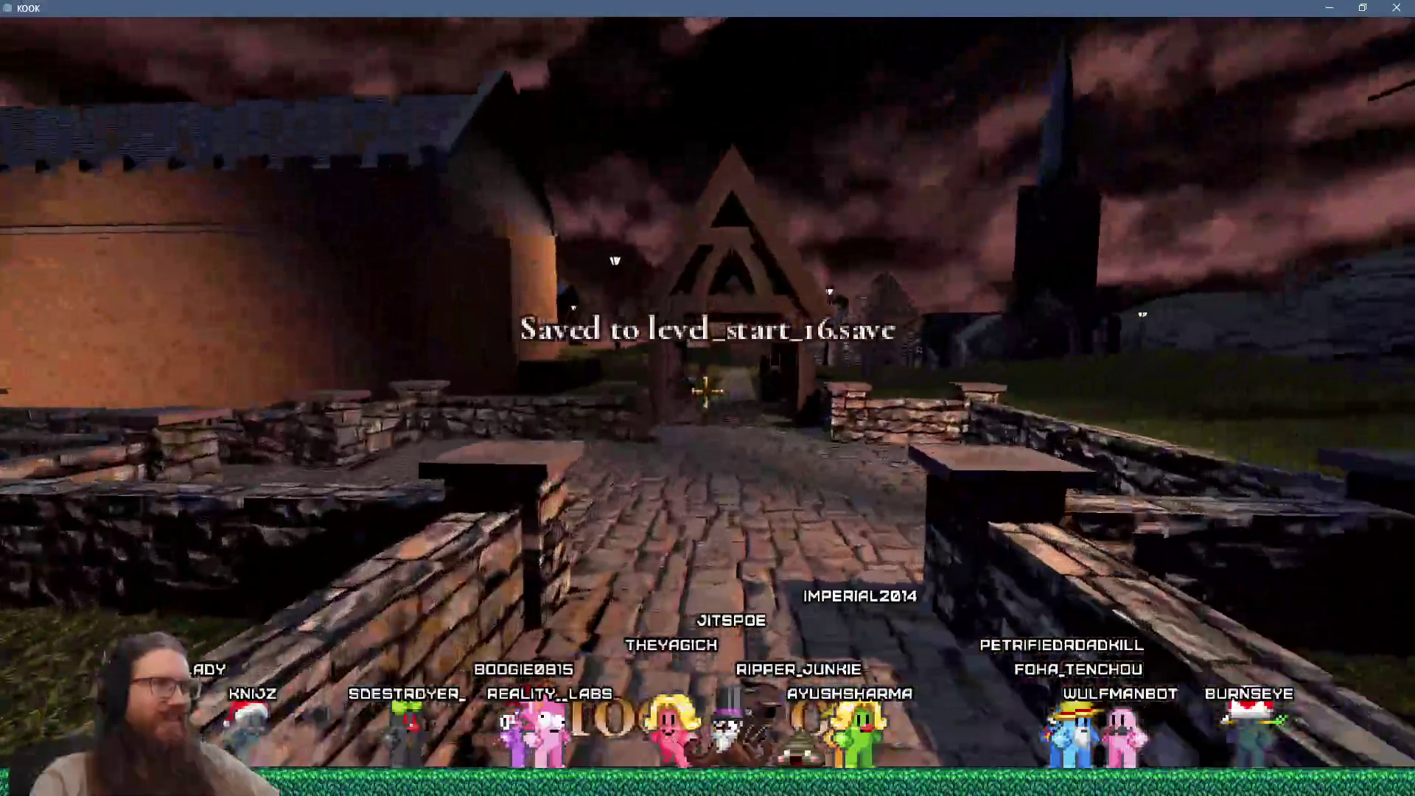
key(w)
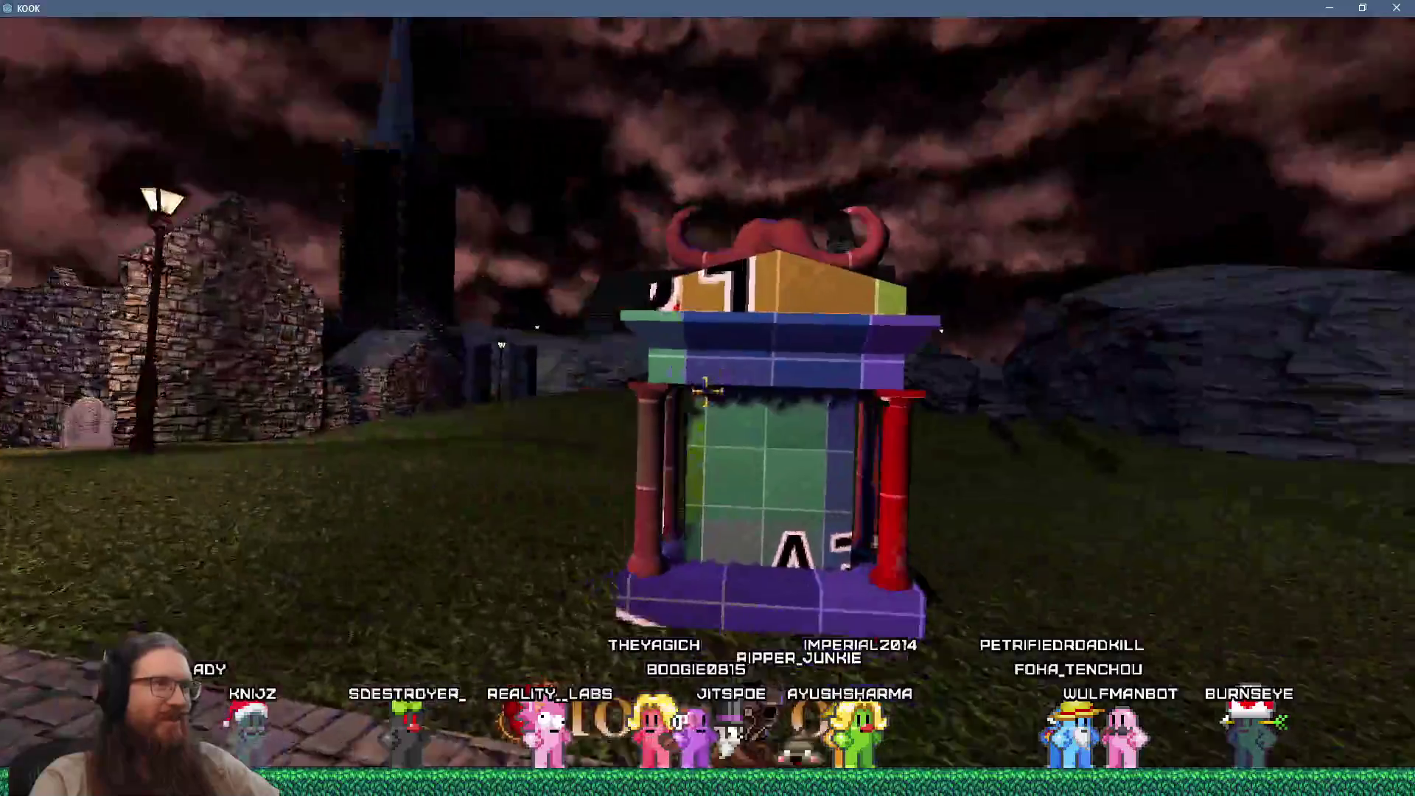
key(w)
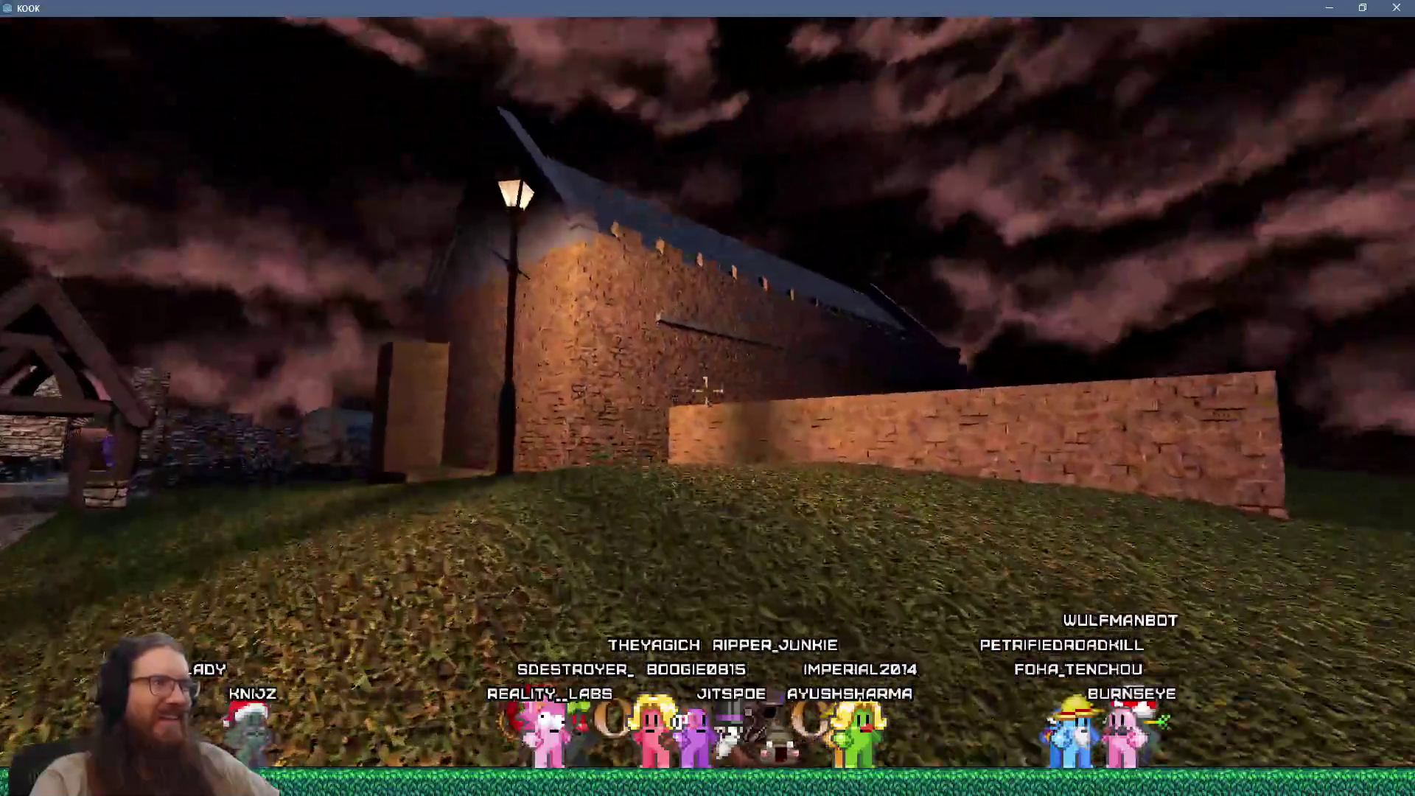
key(w)
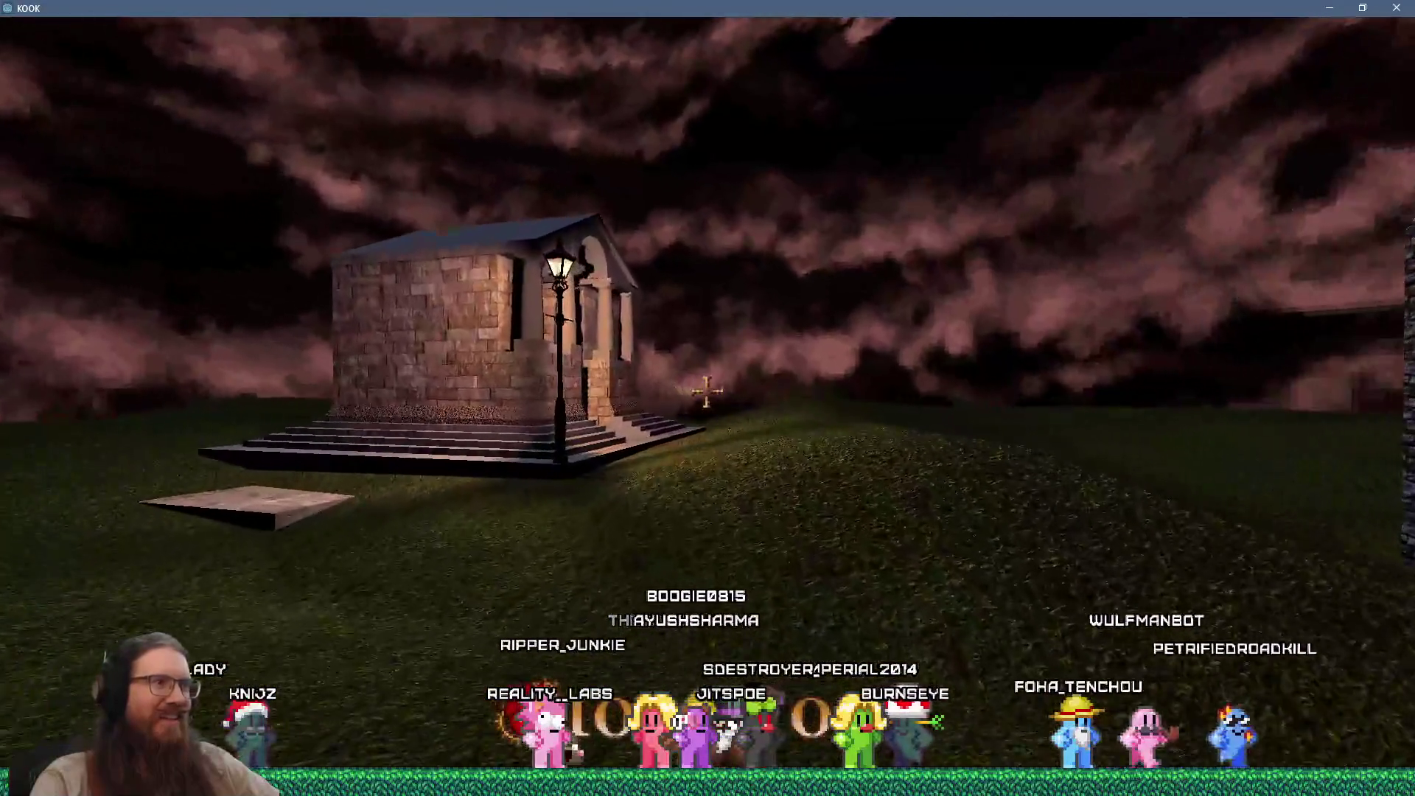
key(w)
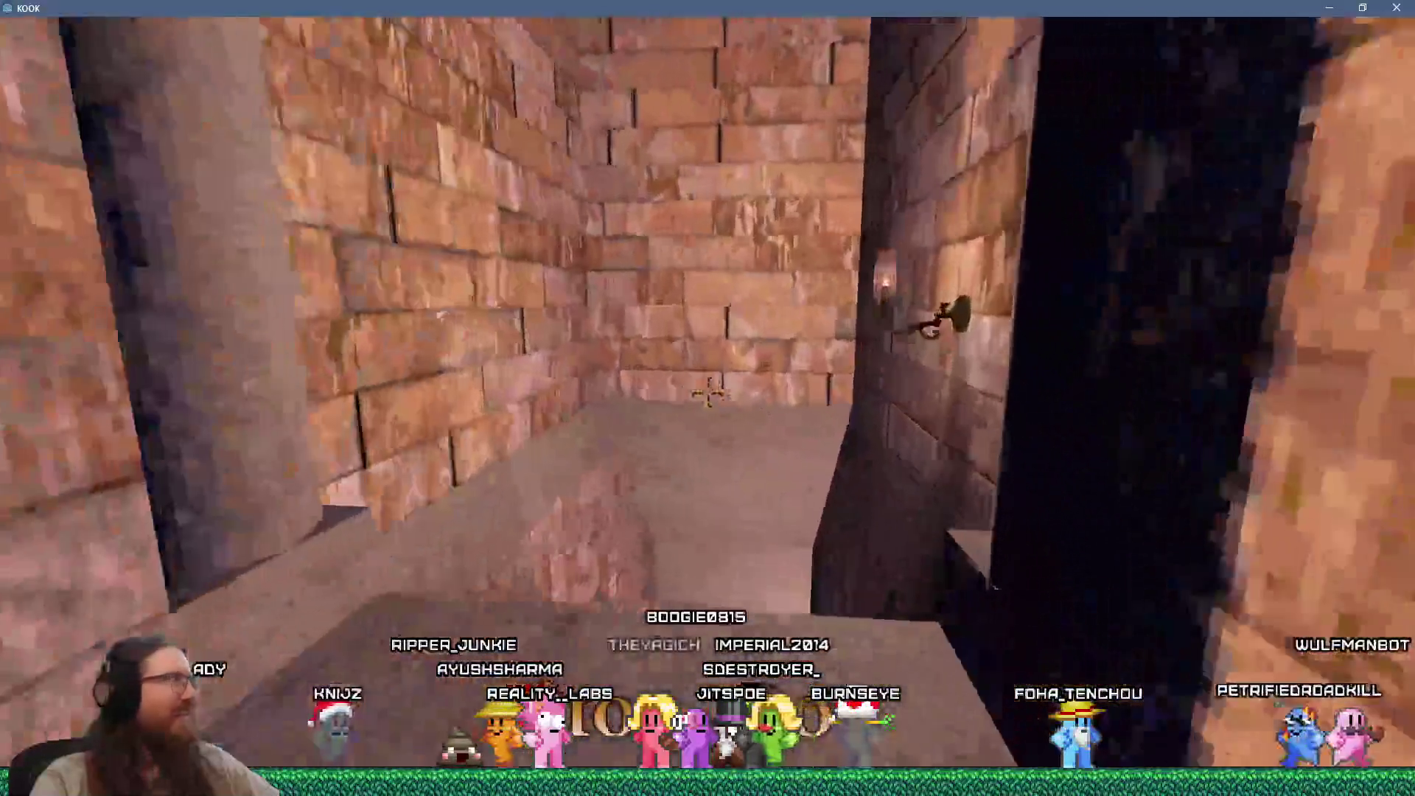
key(grave)
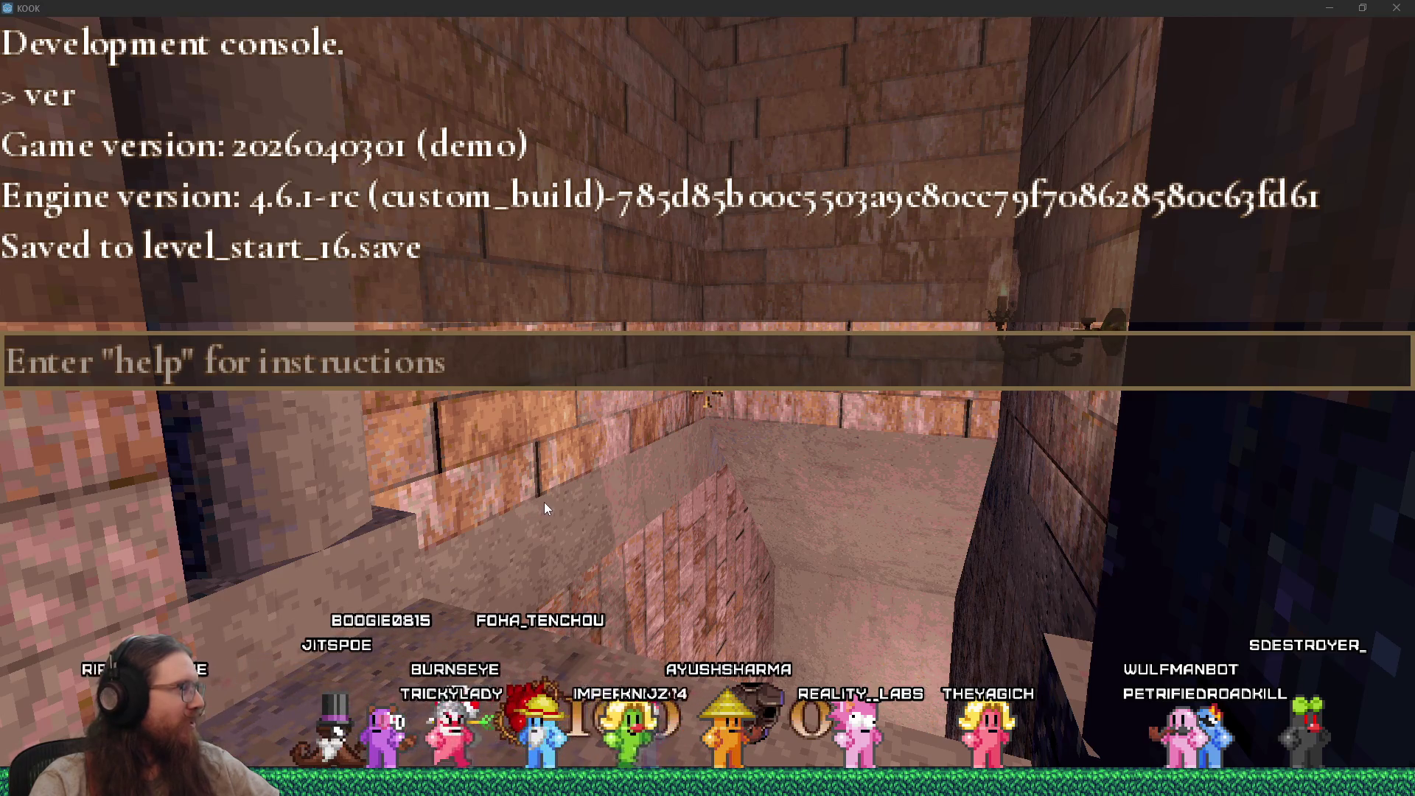
key(grave)
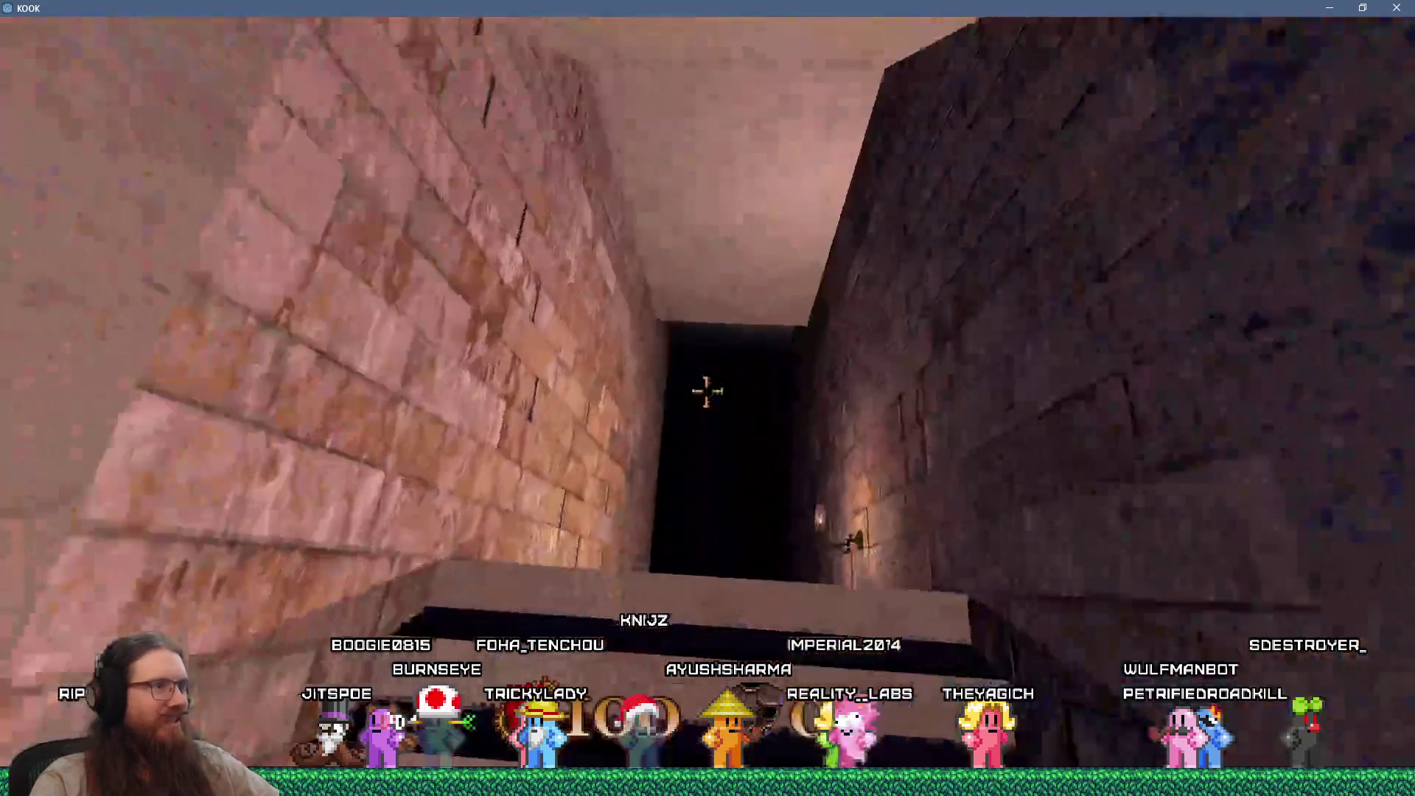
Step: Explore the dark corridors, graveyard archway and walled courtyard beyond the mausoleum
key(w)
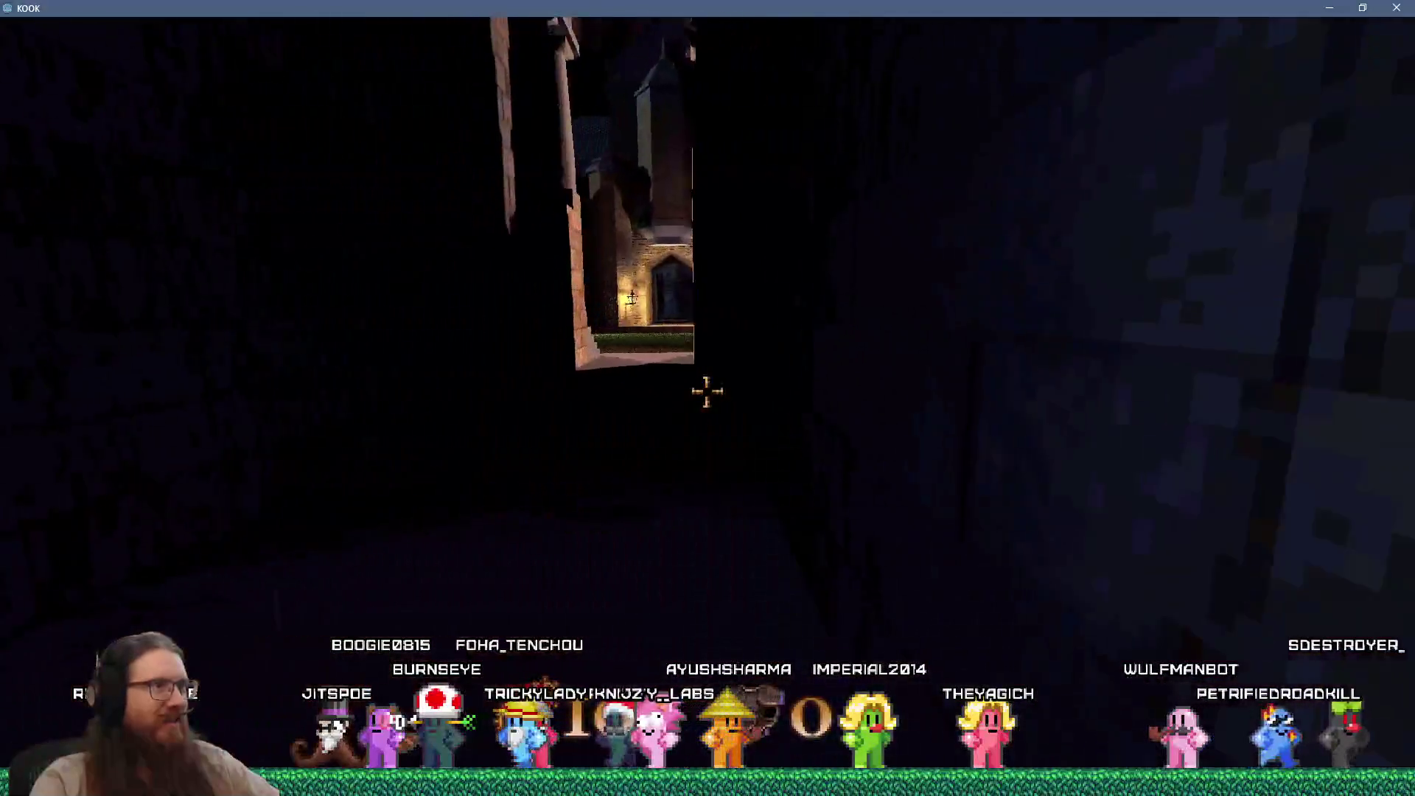
key(w)
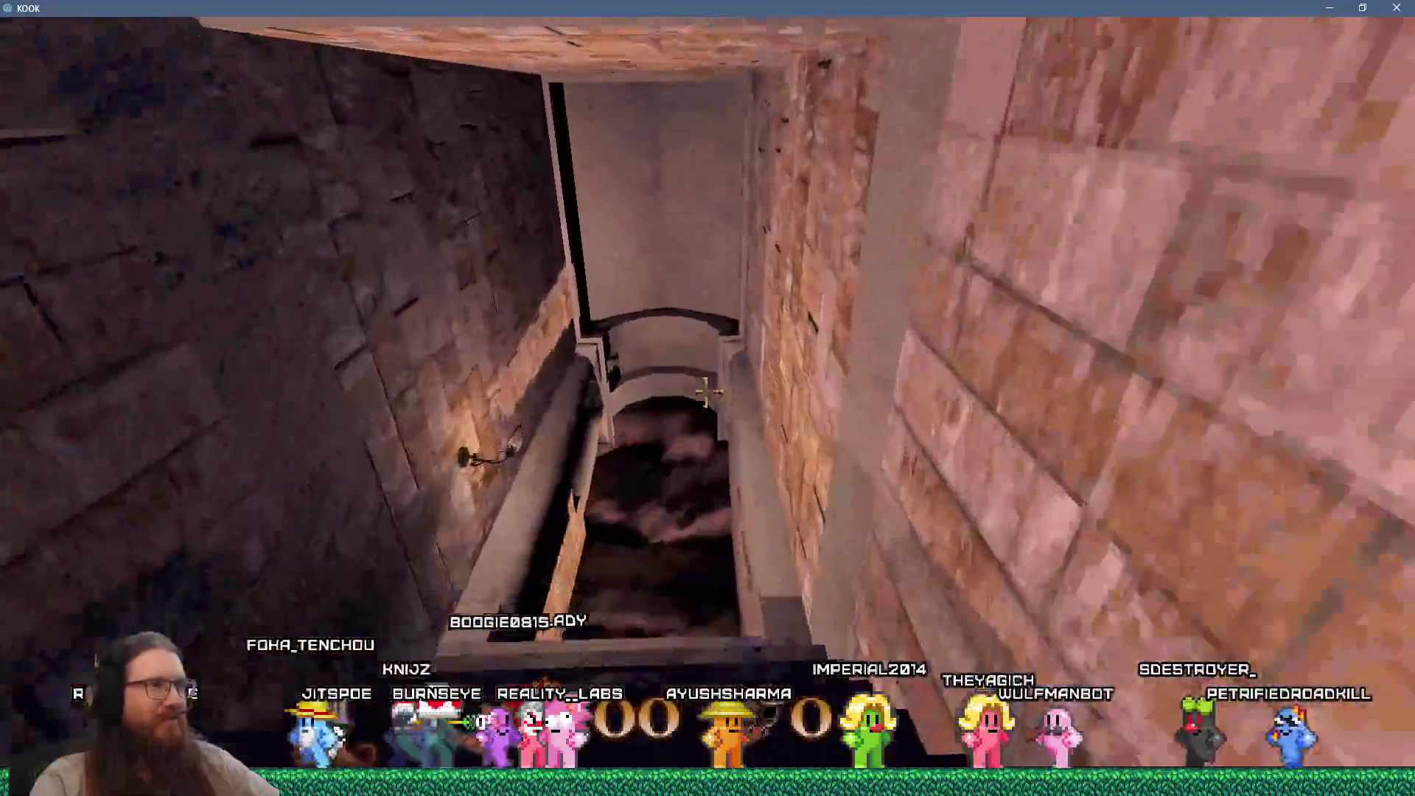
key(w)
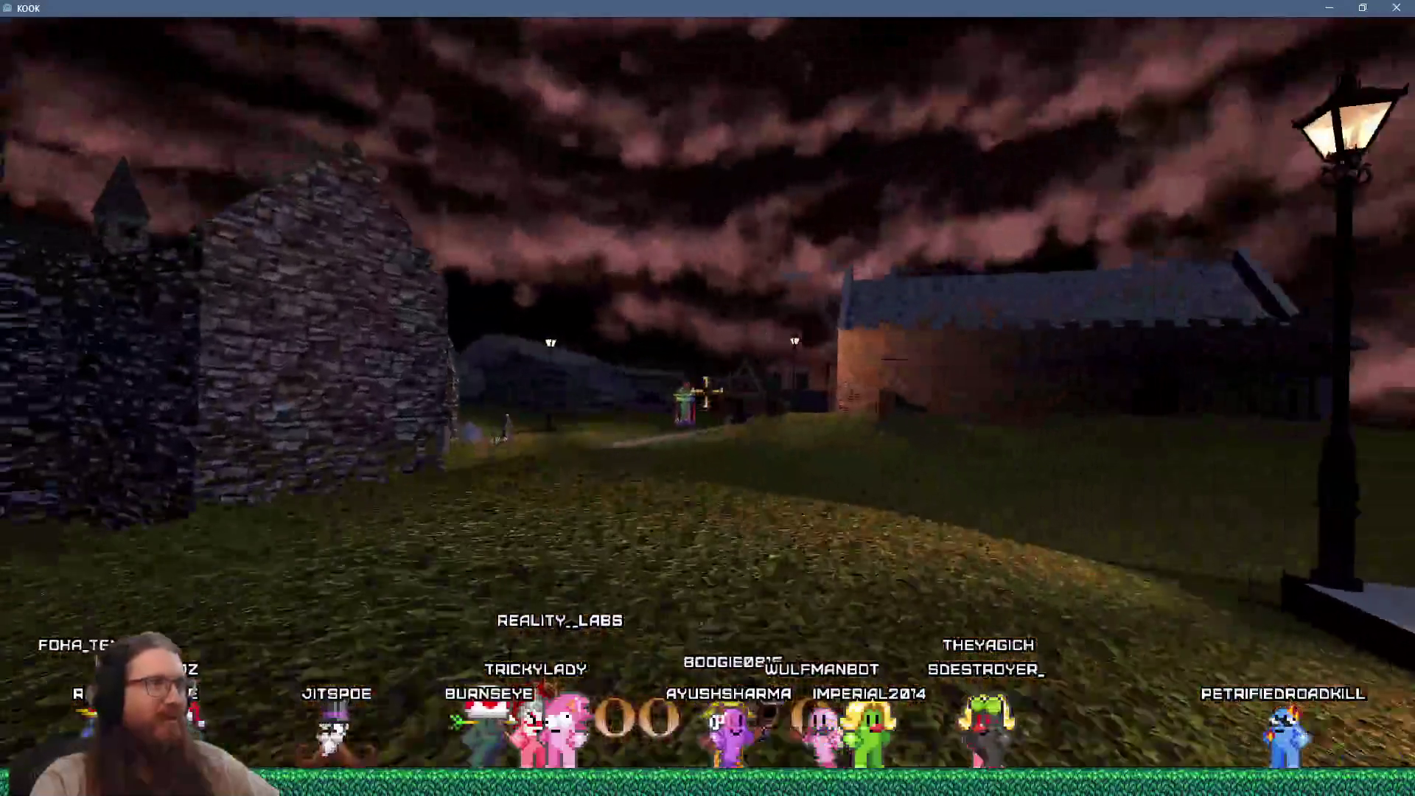
key(w)
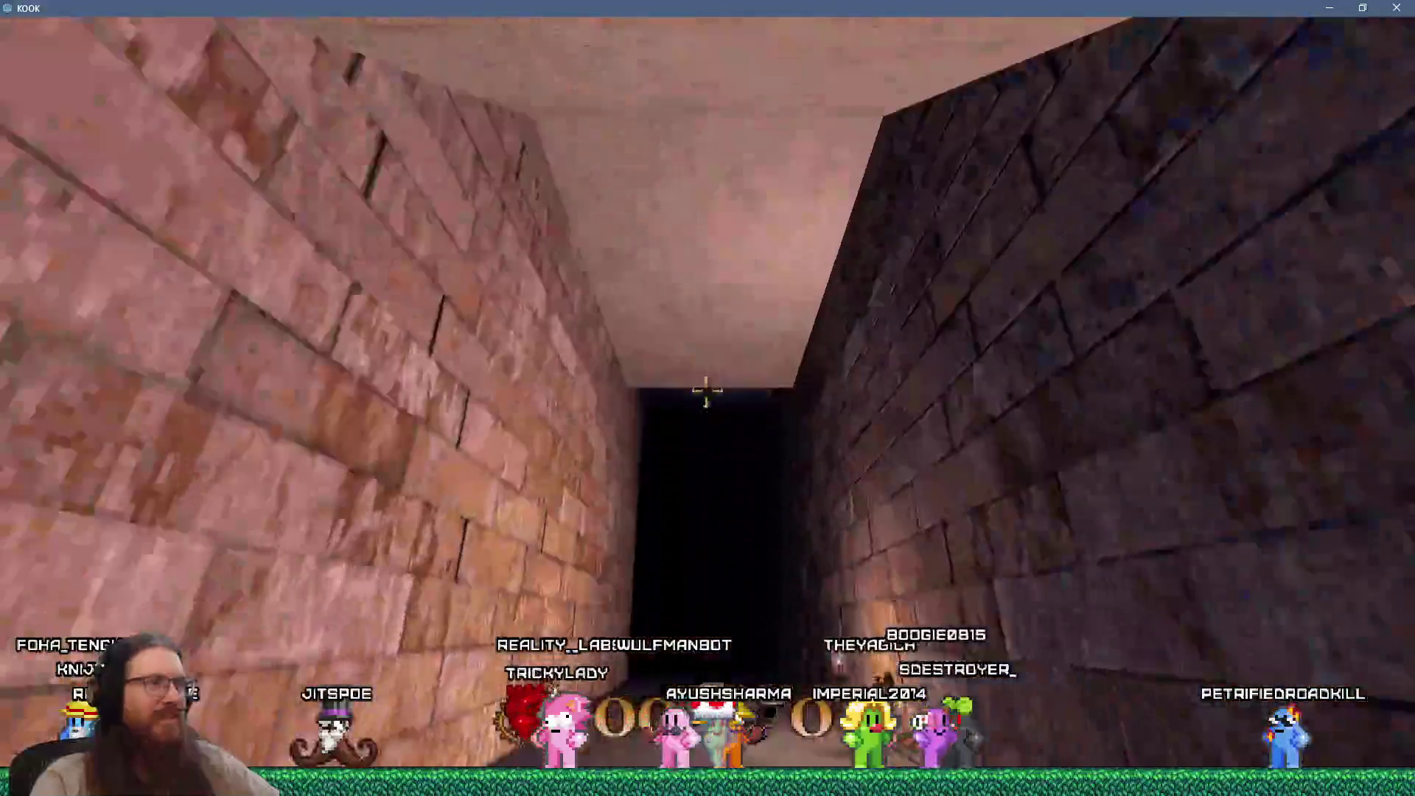
key(w)
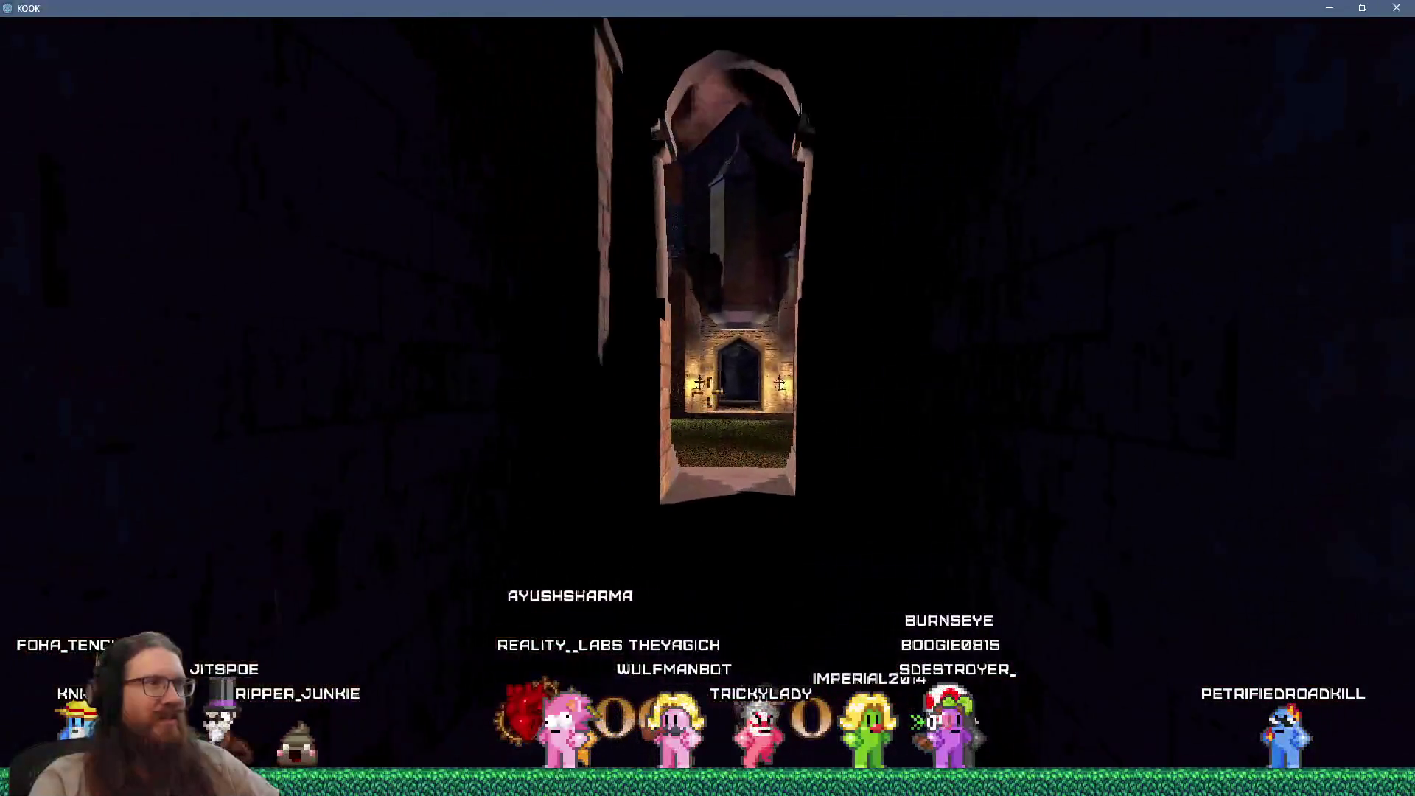
key(w)
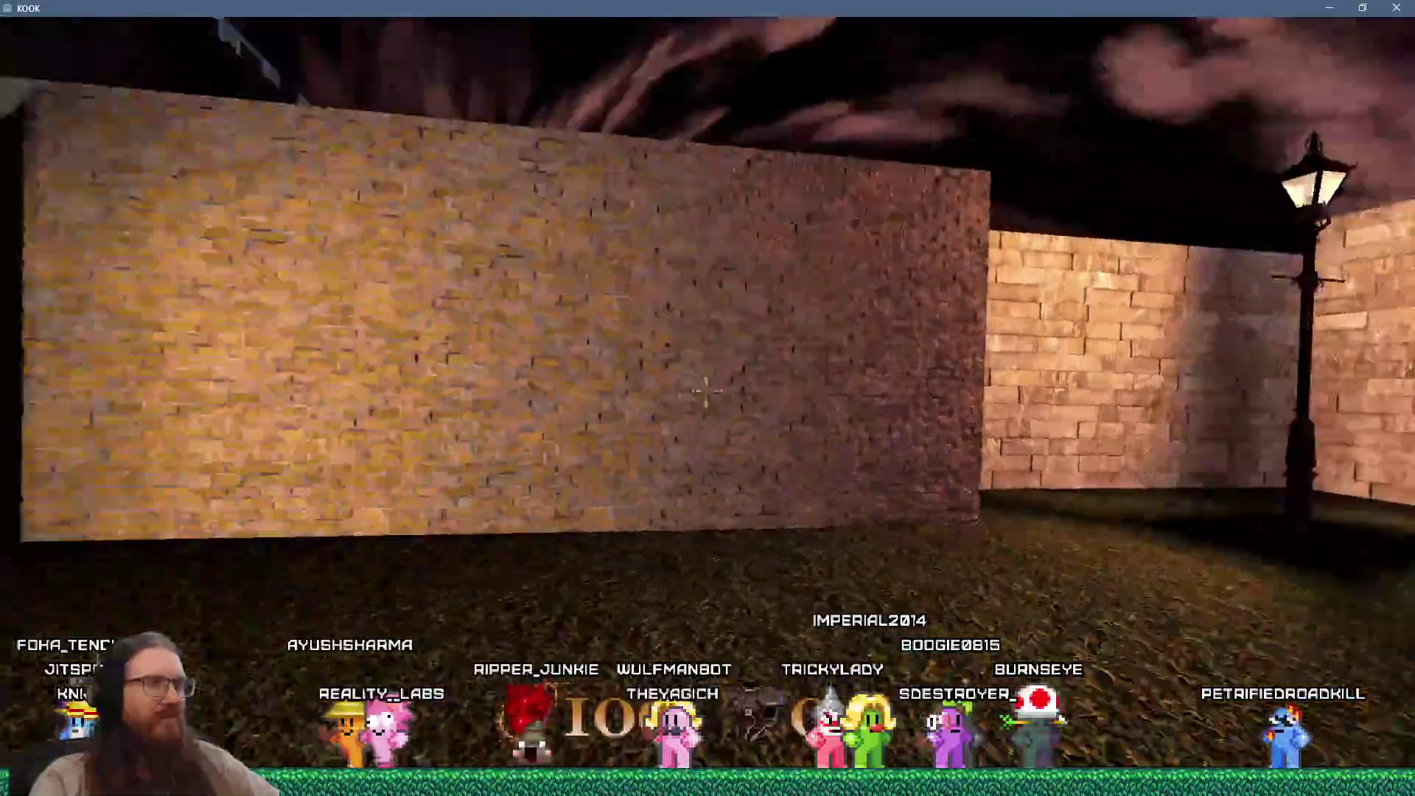
key(w)
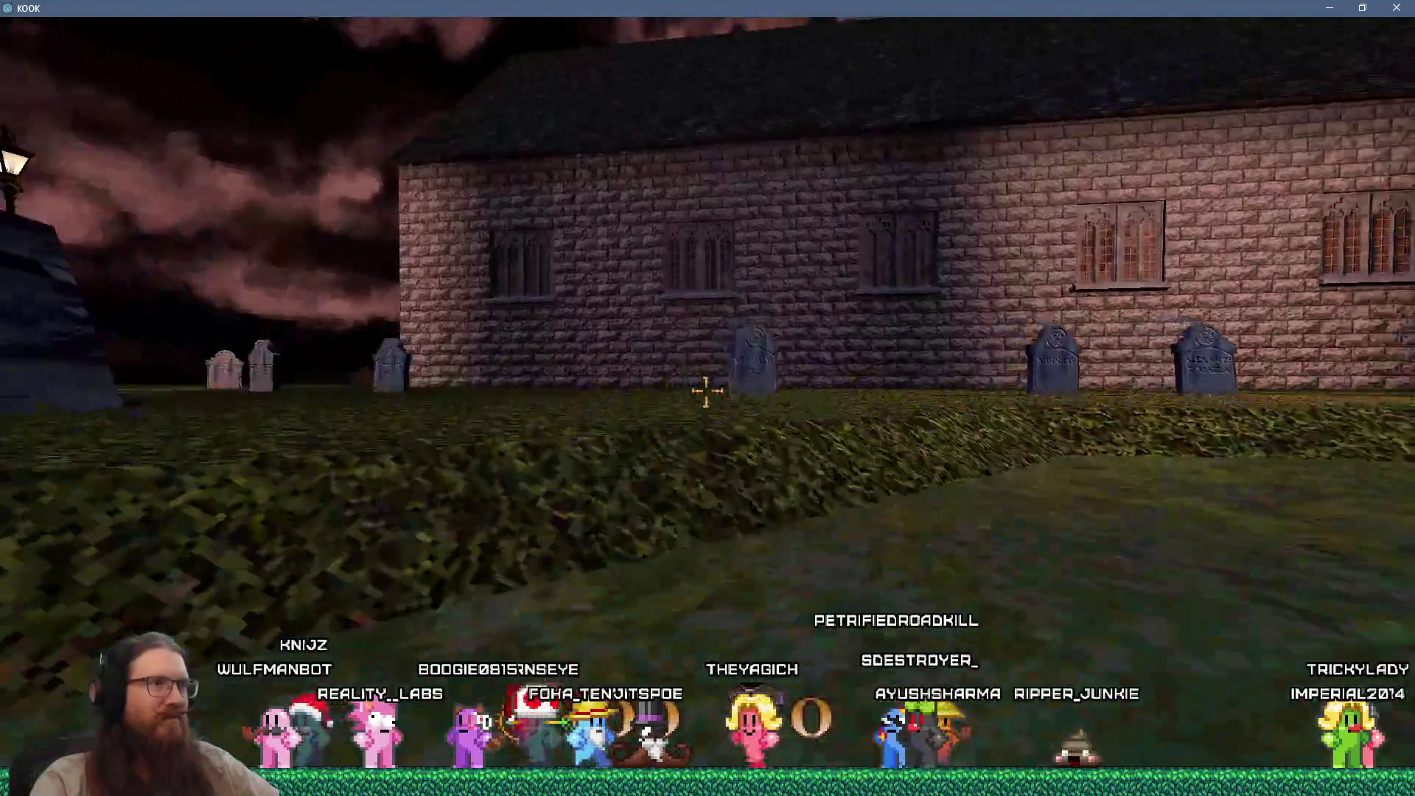
Step: Walk up to the gravestones beside the building wall
key(w)
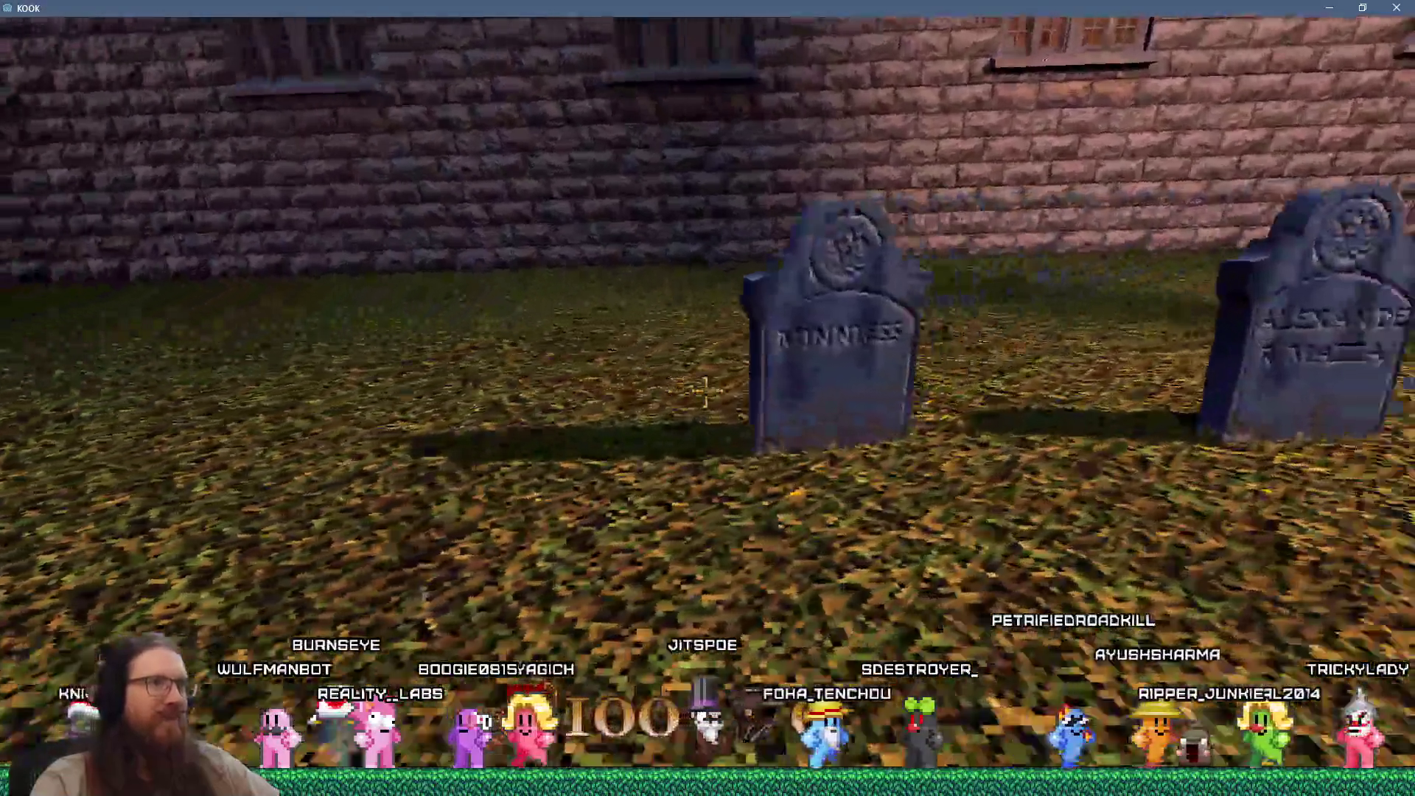
key(w)
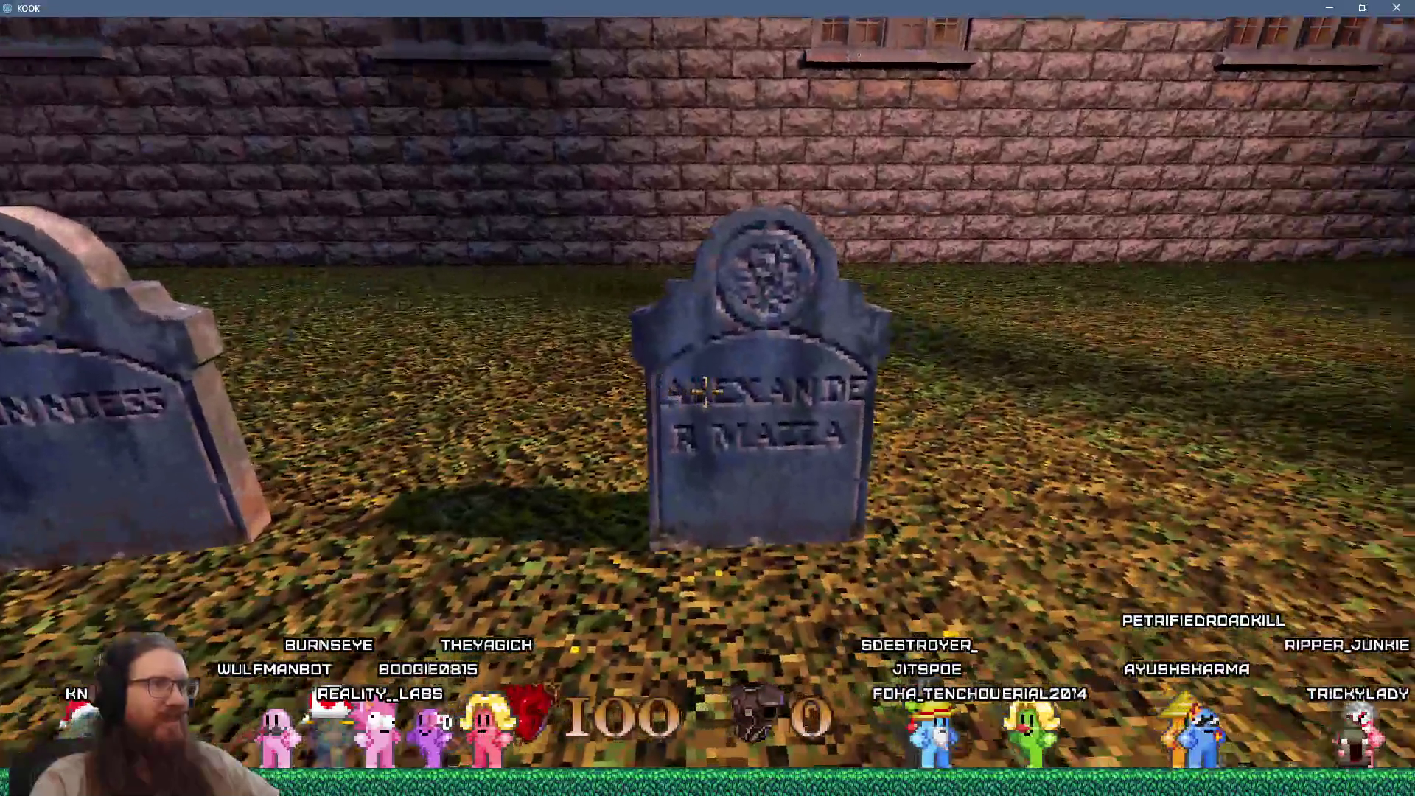
key(w)
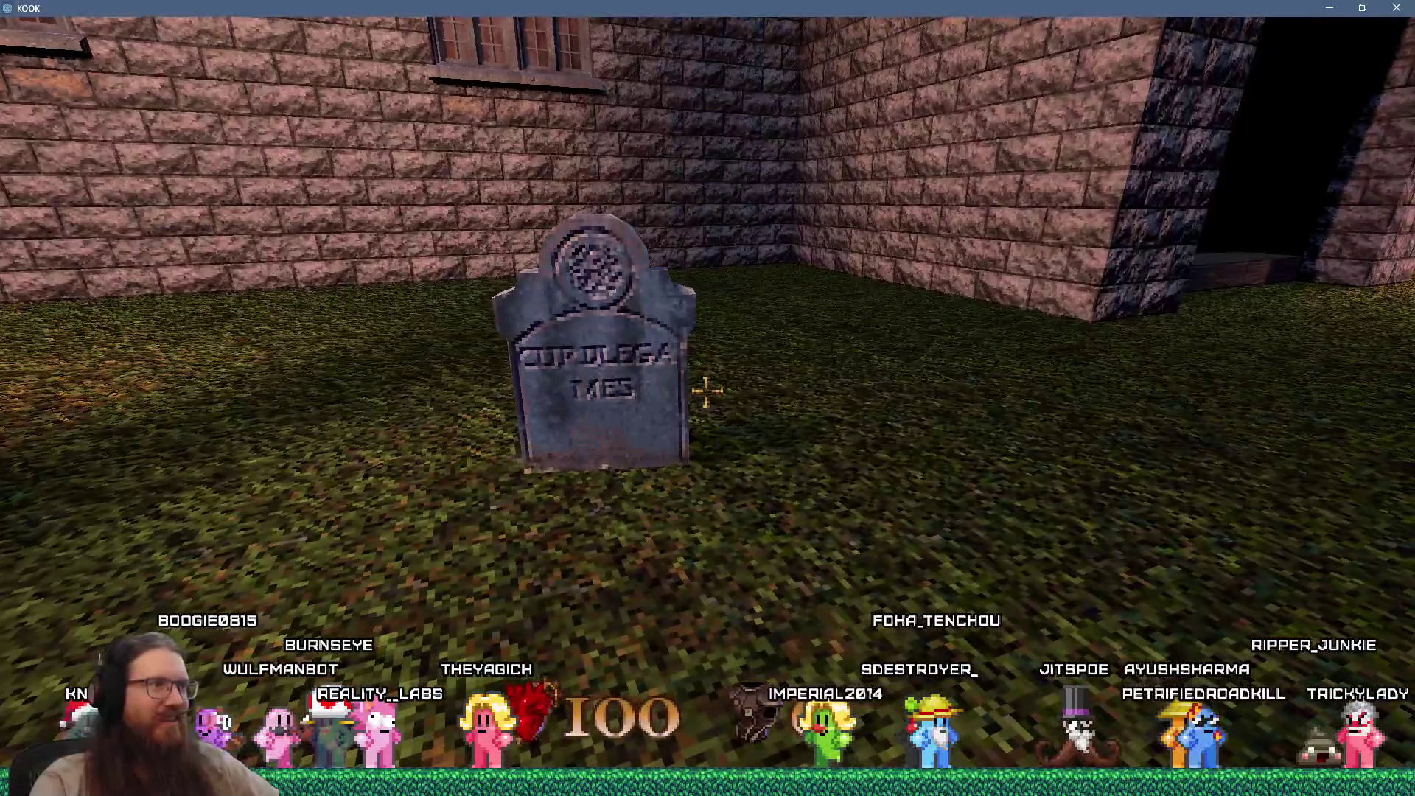
key(s)
key(w)
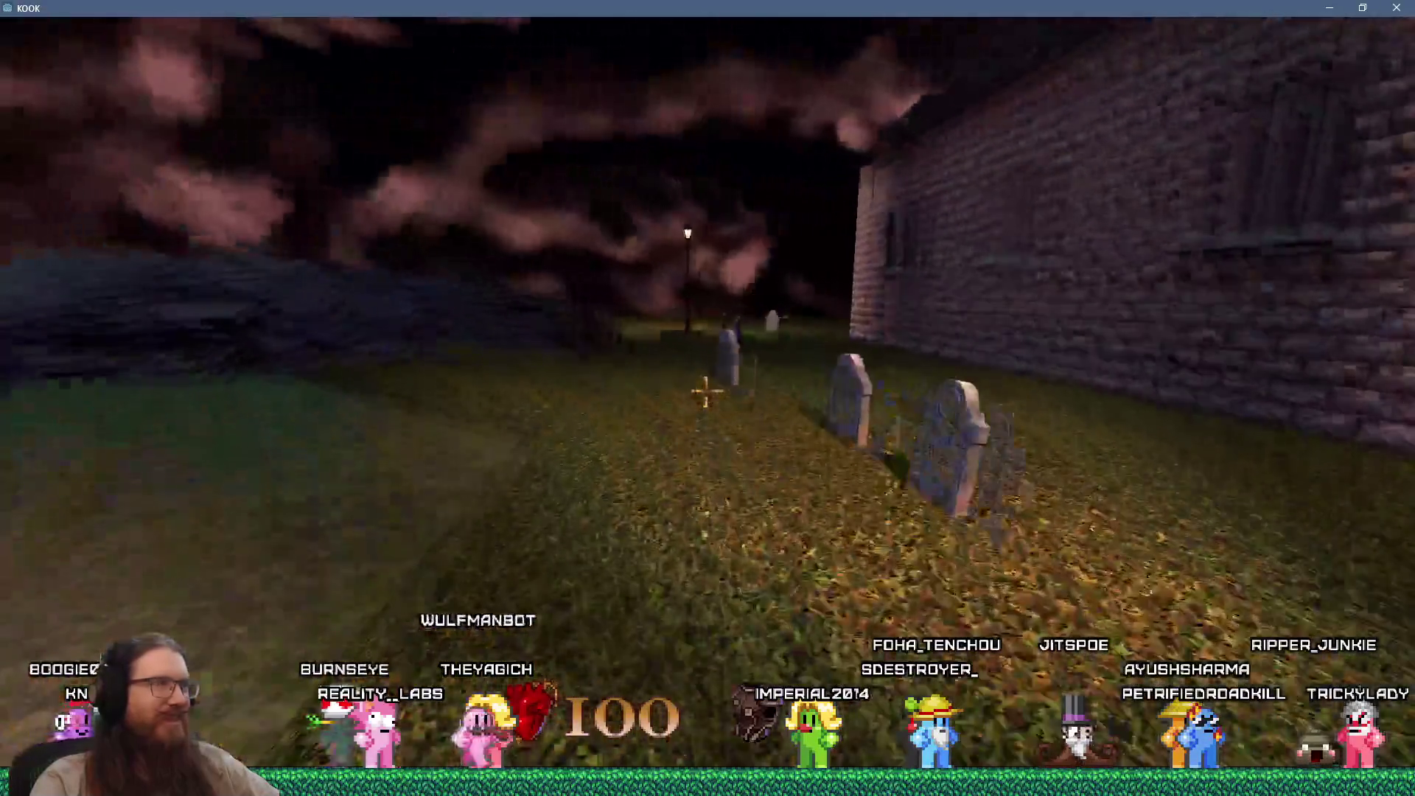
key(w)
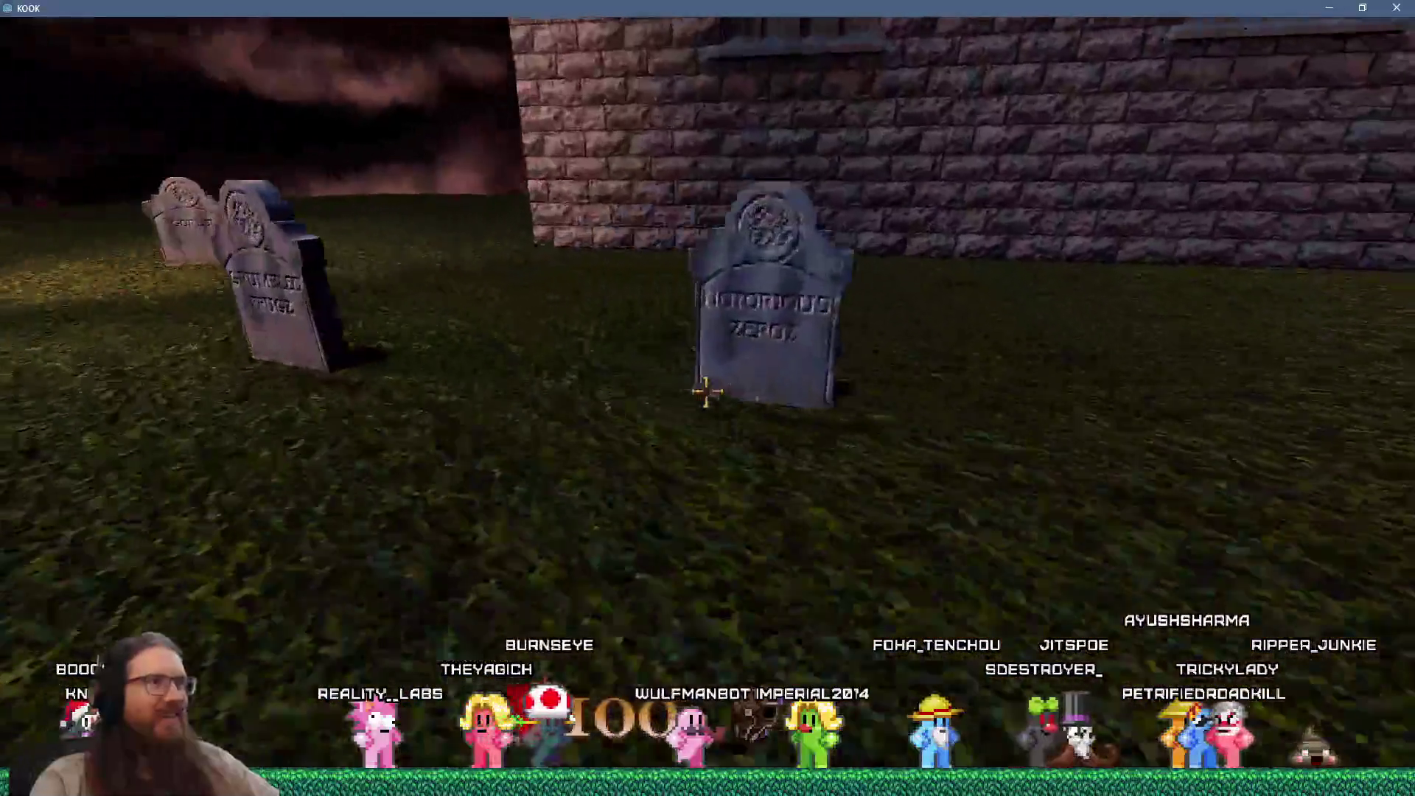
Step: Turn along the row of gravestones and step close to inspect one
key(Left)
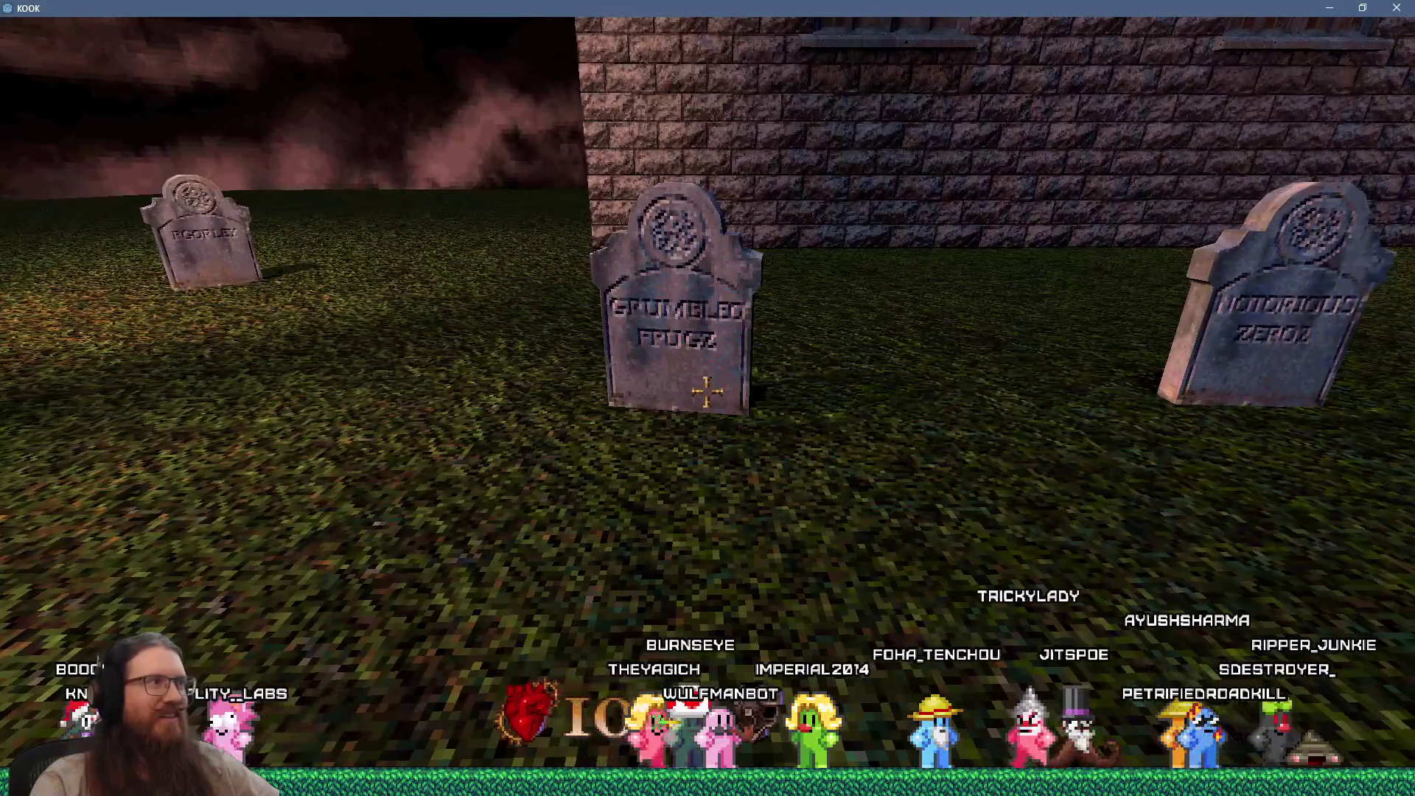
key(Left)
key(w)
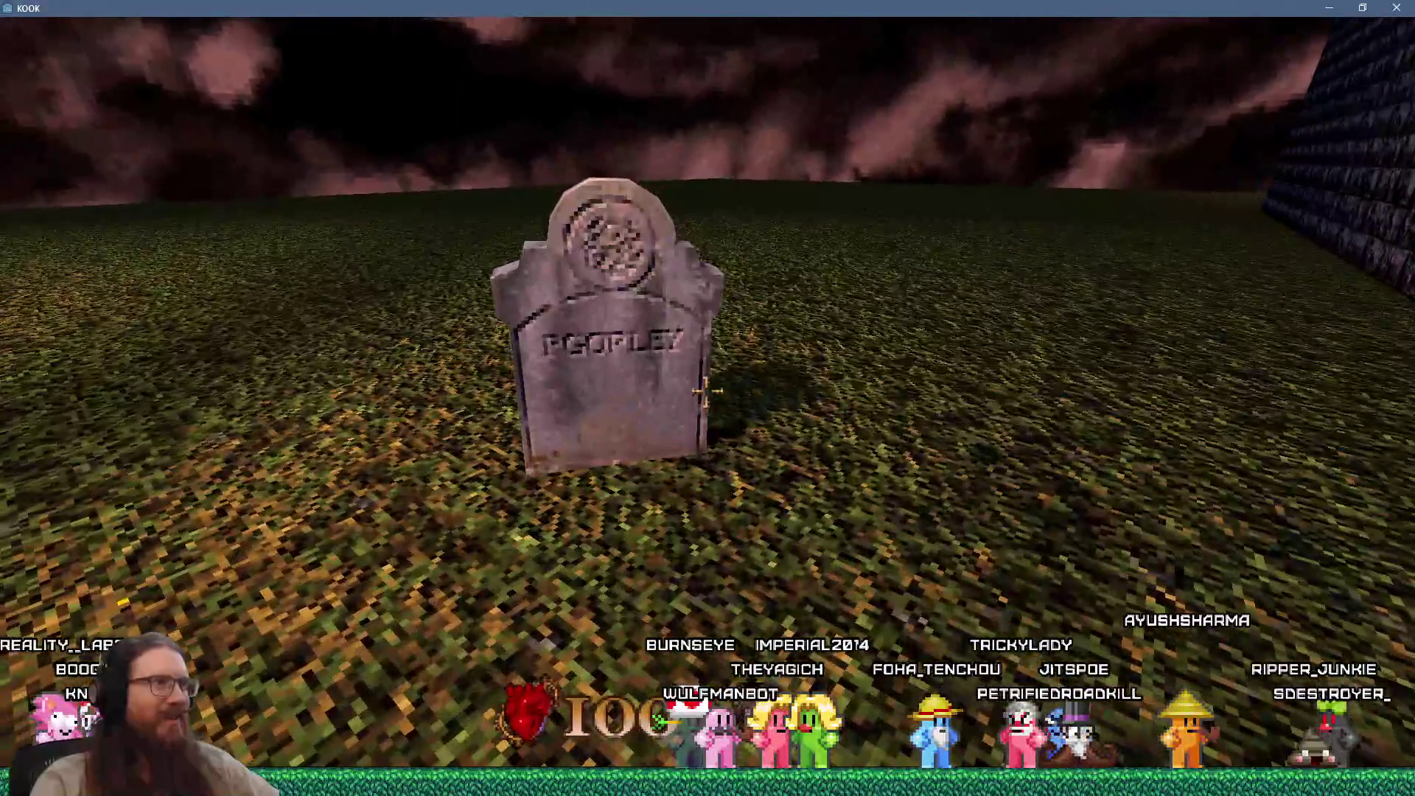
key(Left)
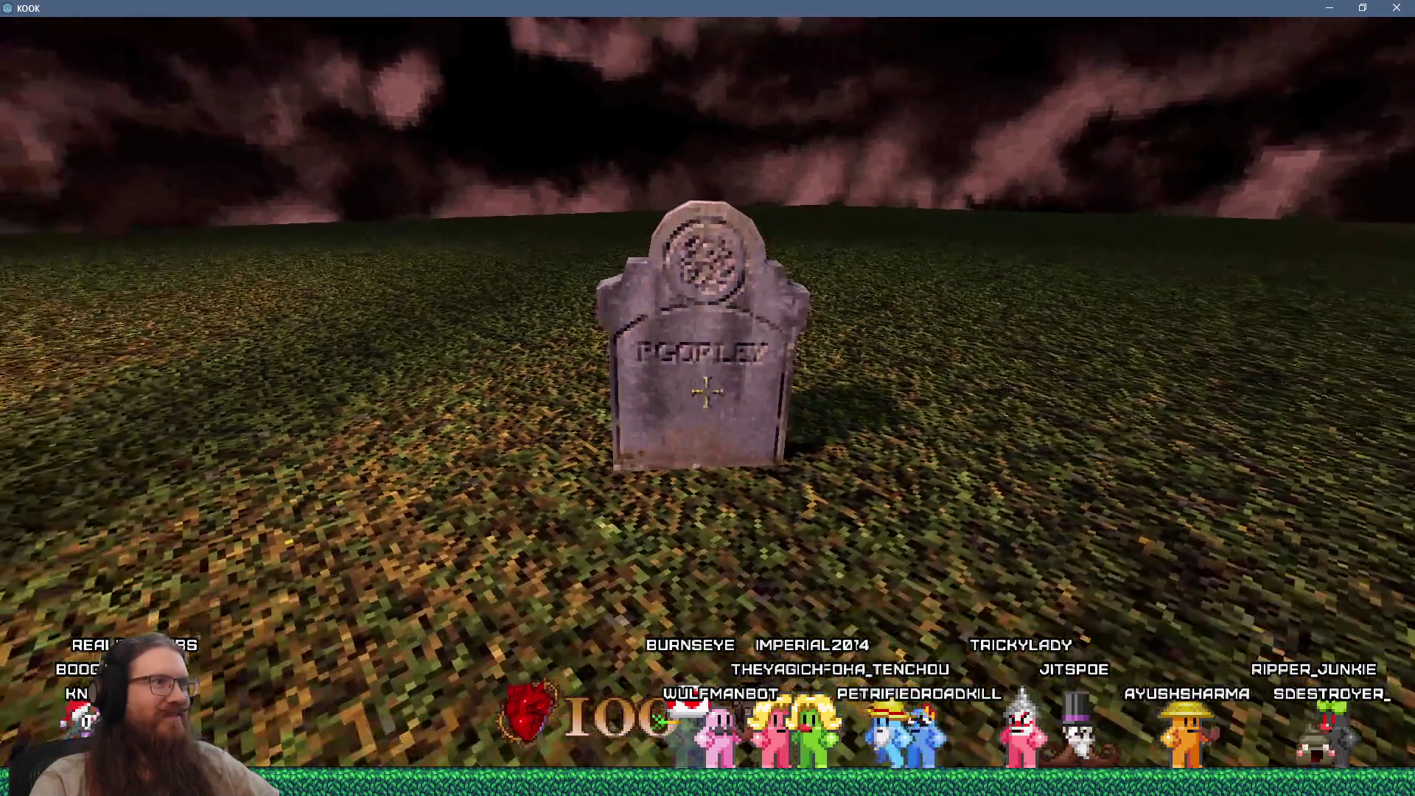
key(w)
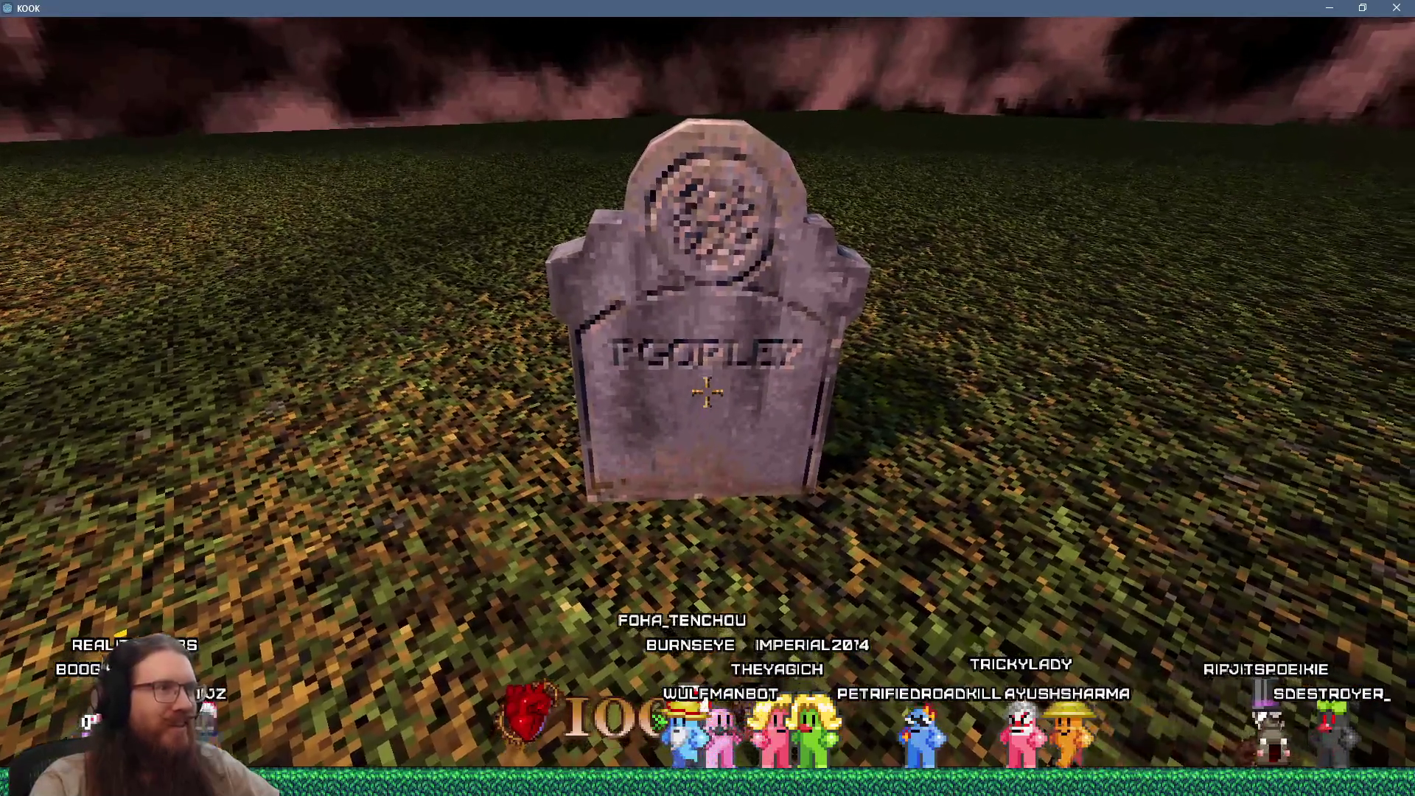
key(s)
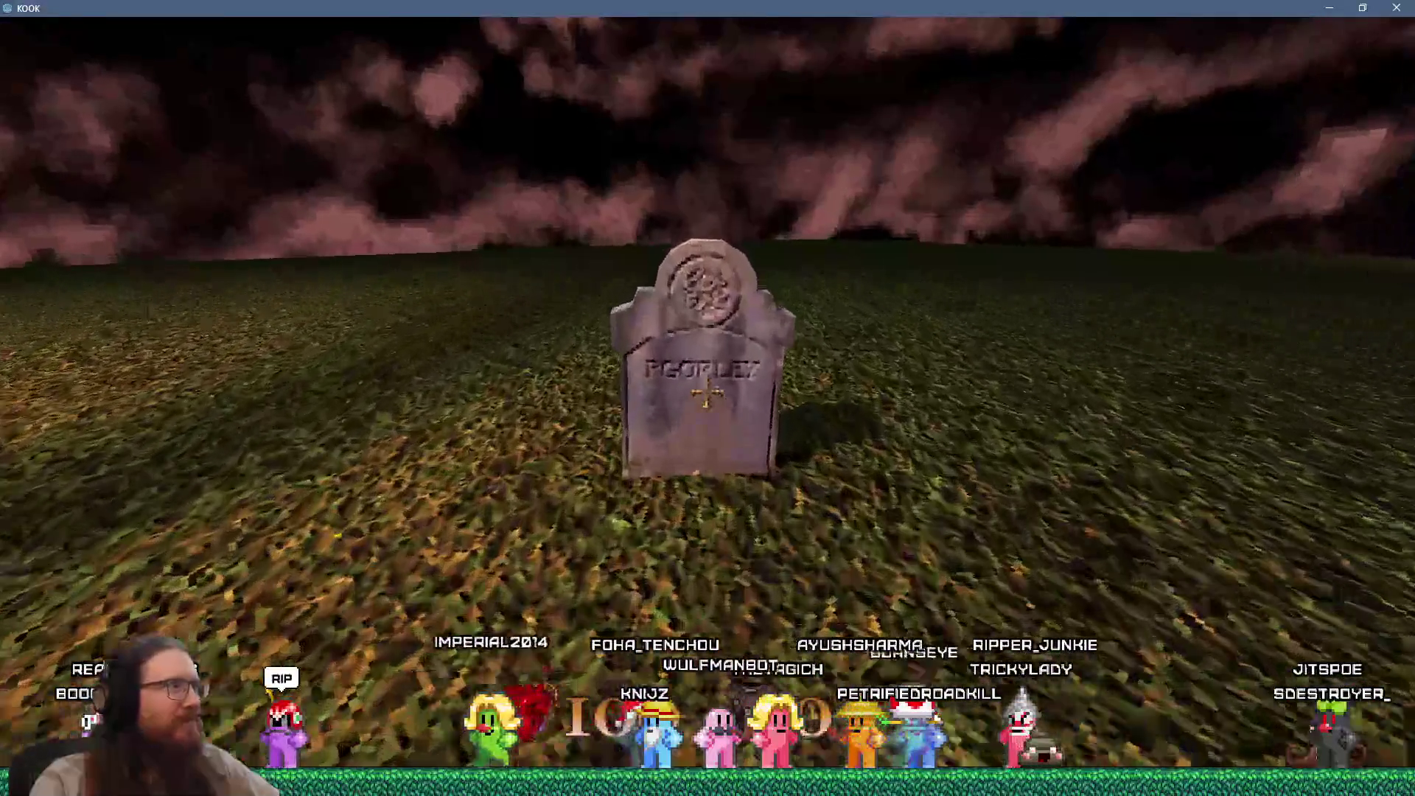
Step: Climb over the rock slab and walk up the grassy slope toward the gazebo
key(Left)
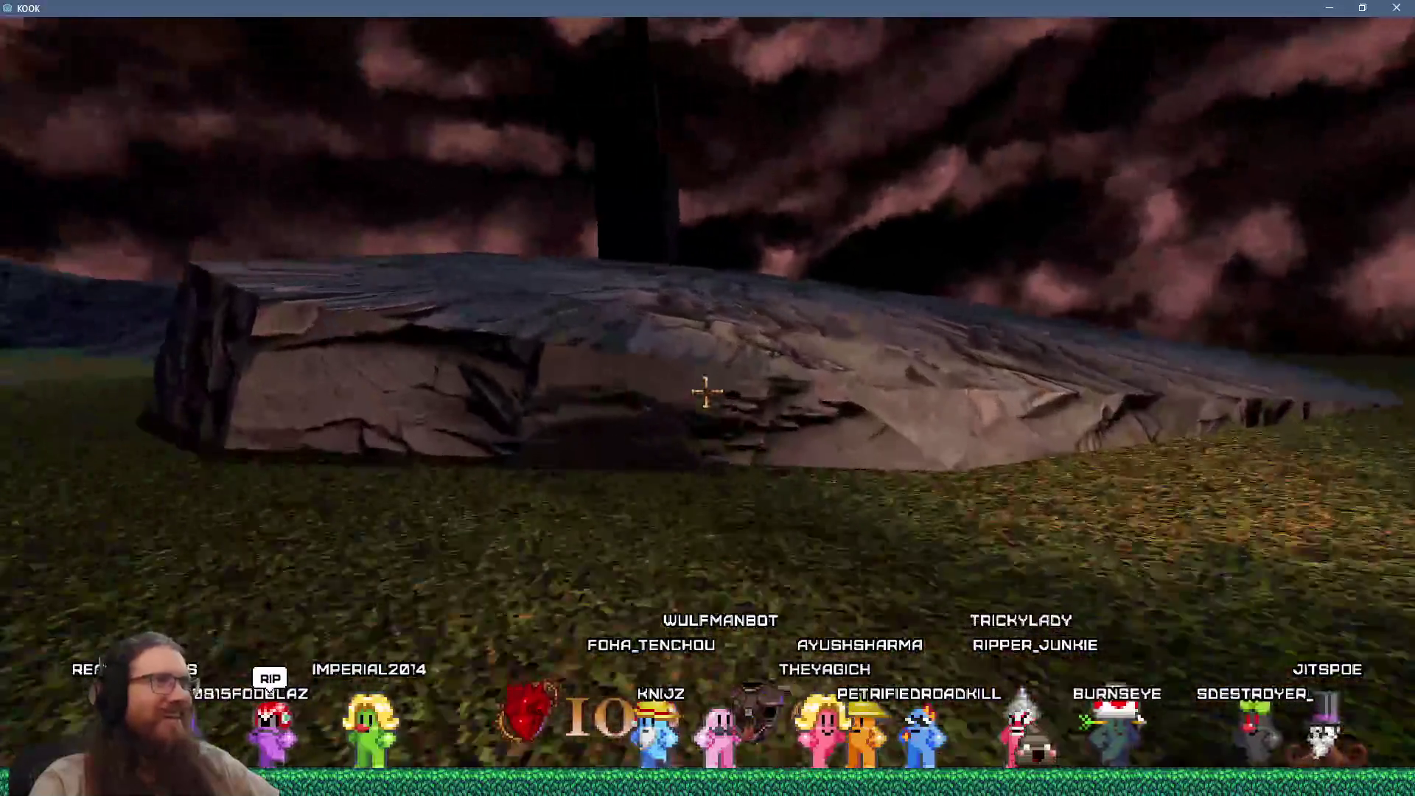
key(w)
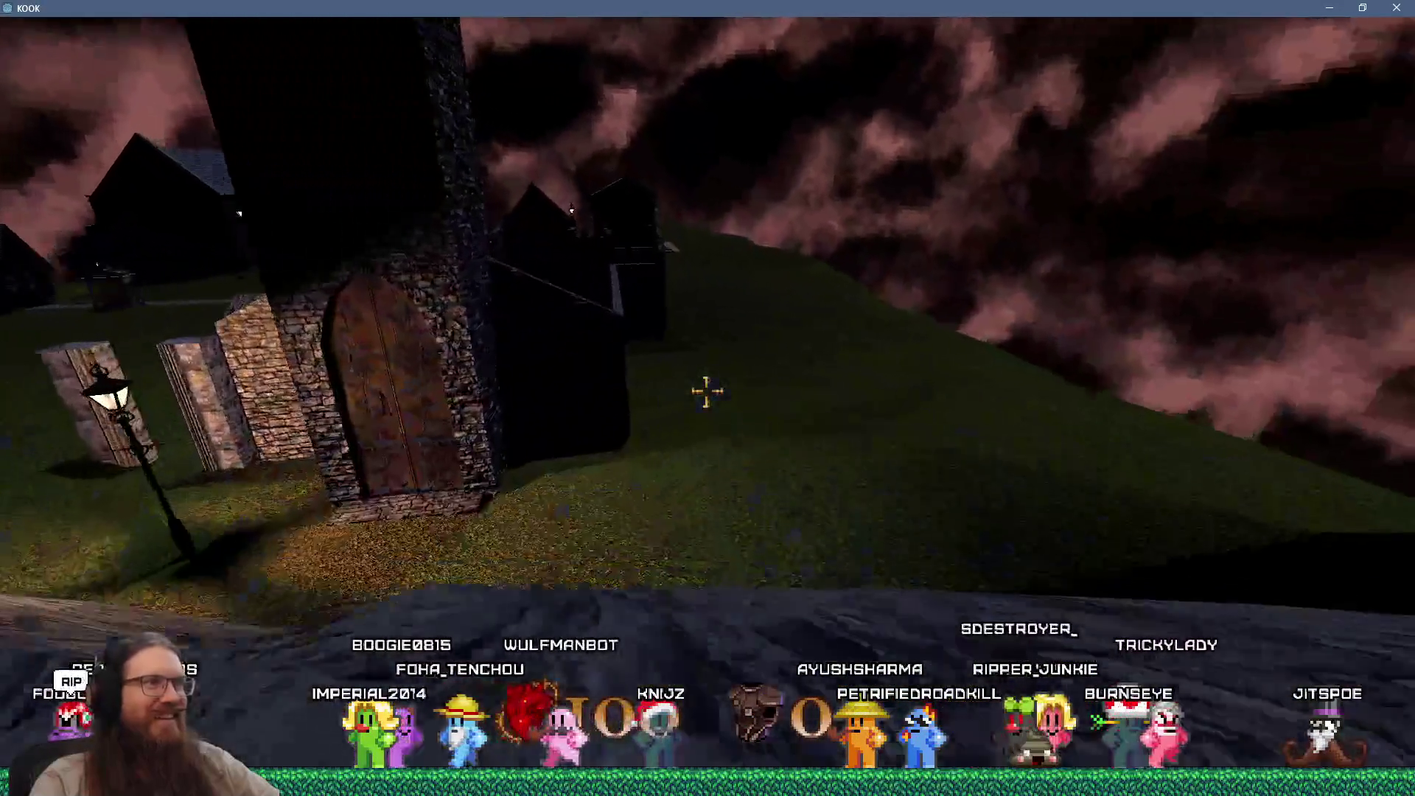
key(w)
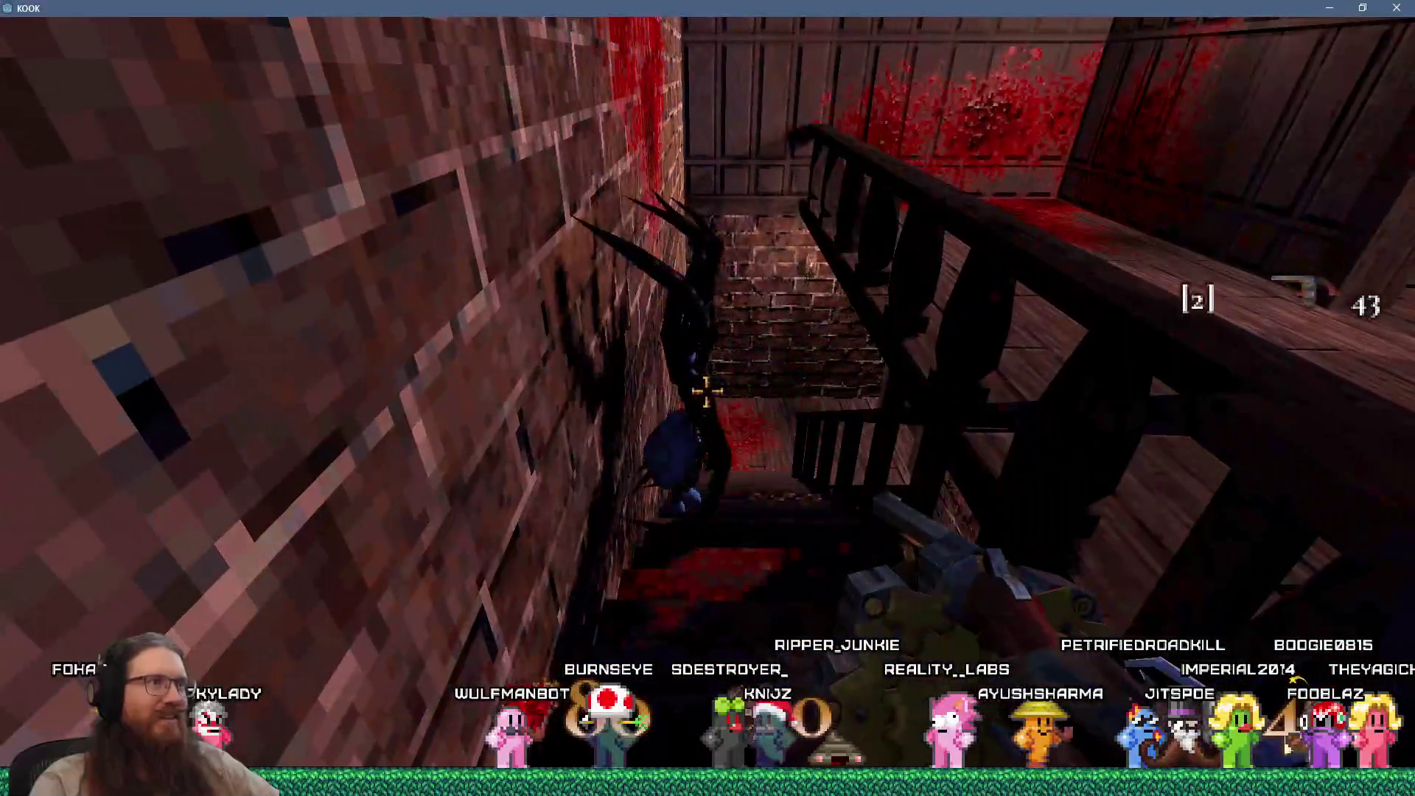
Step: Shoot the stairwell spider, collect the bullets downstairs and head out the door
click(705, 392)
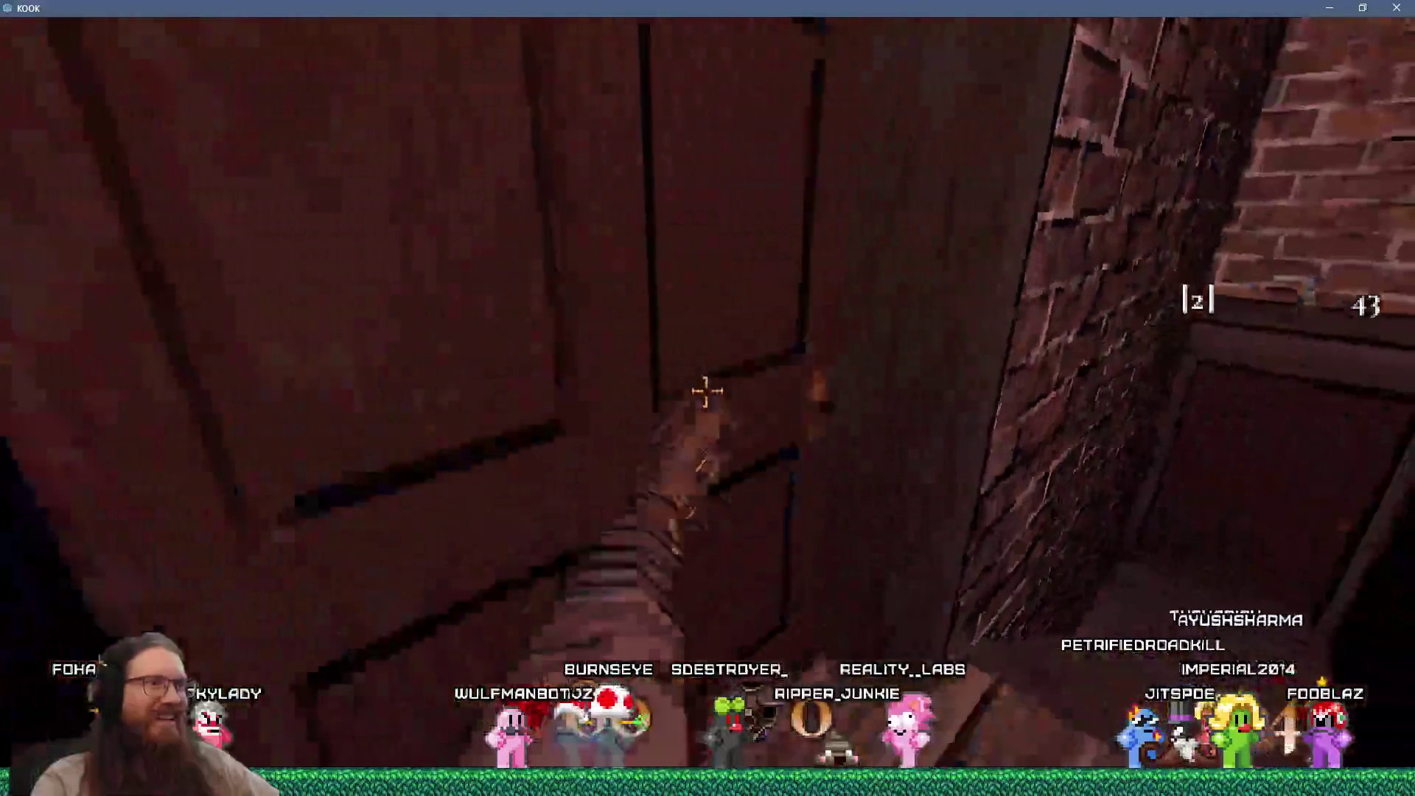
key(w)
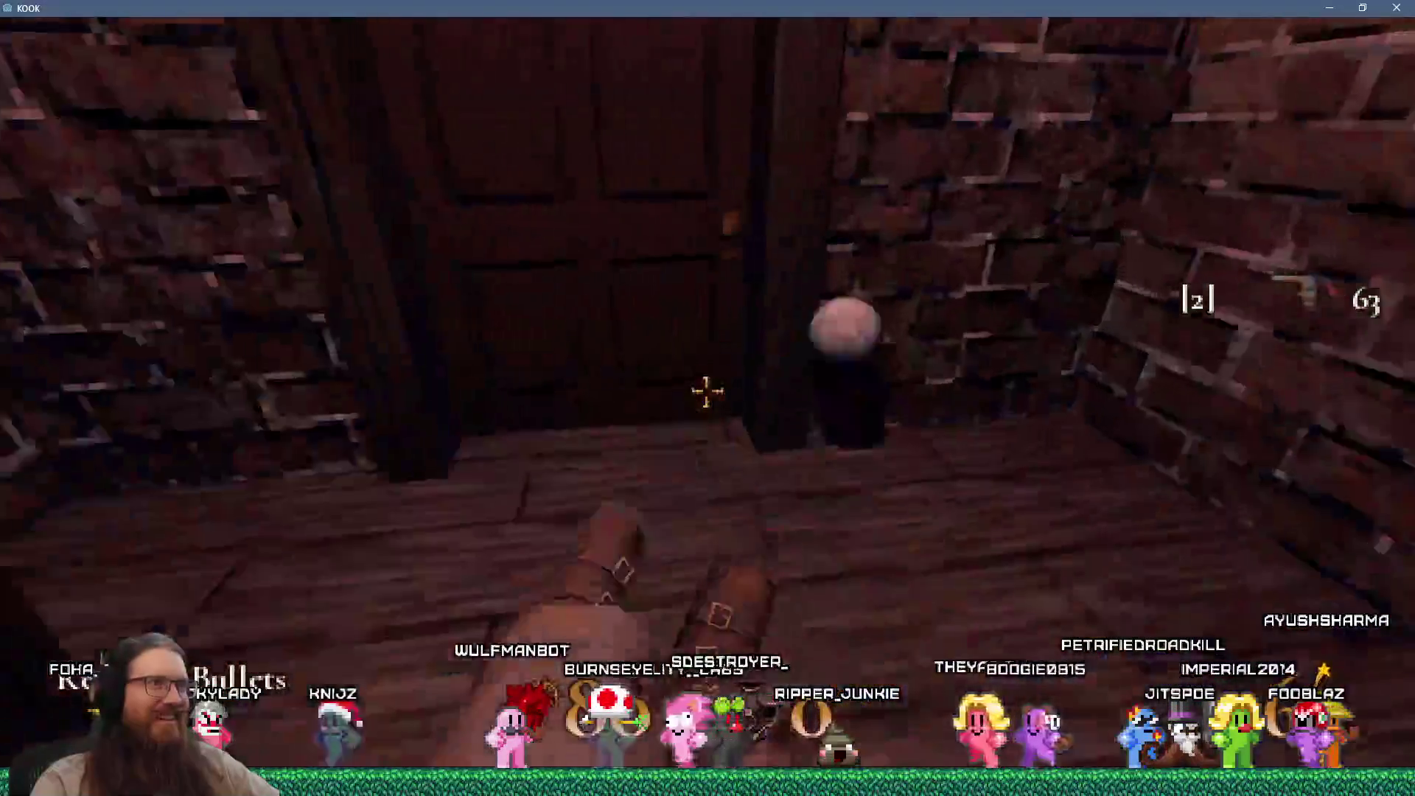
key(w)
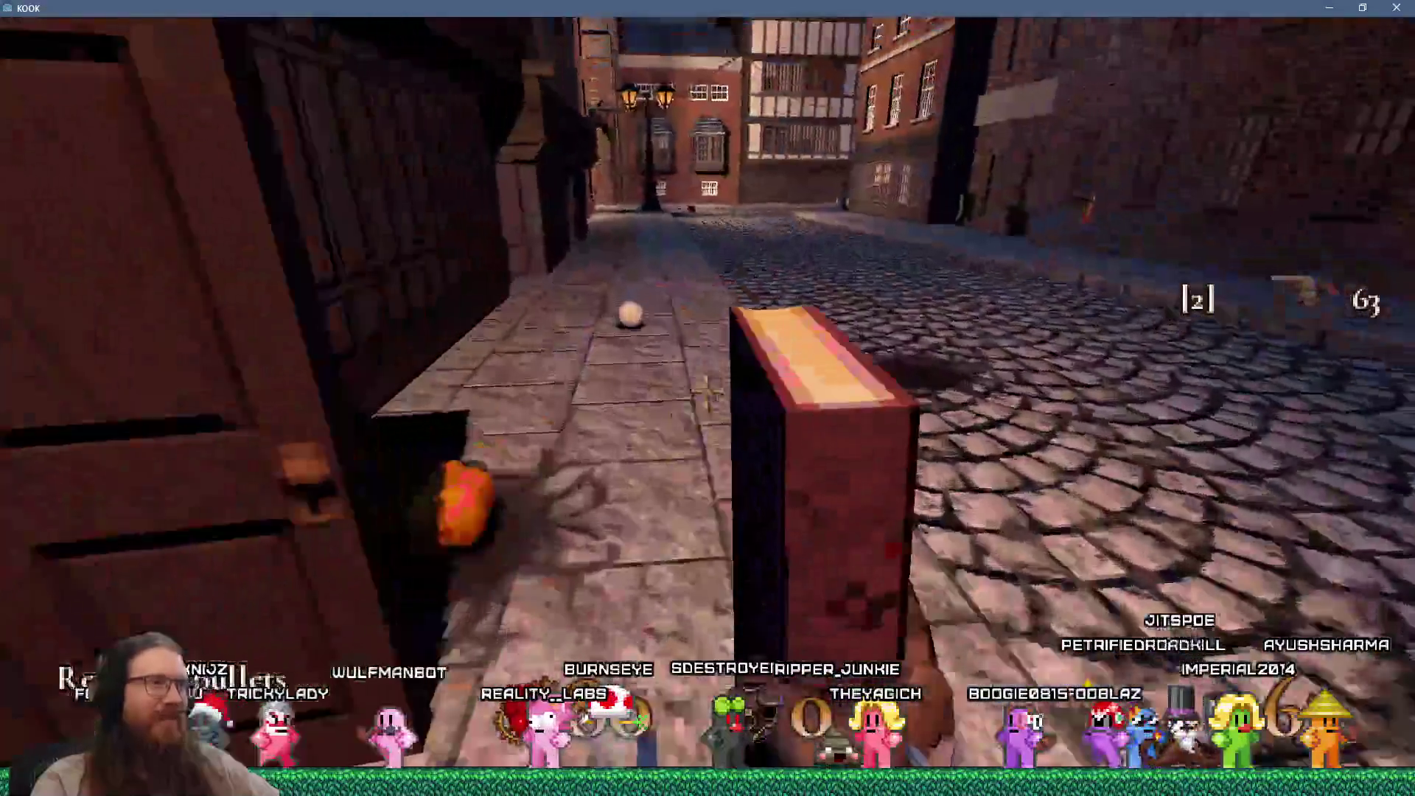
Step: Advance up the cobblestone street and shoot the enemy dead
key(w)
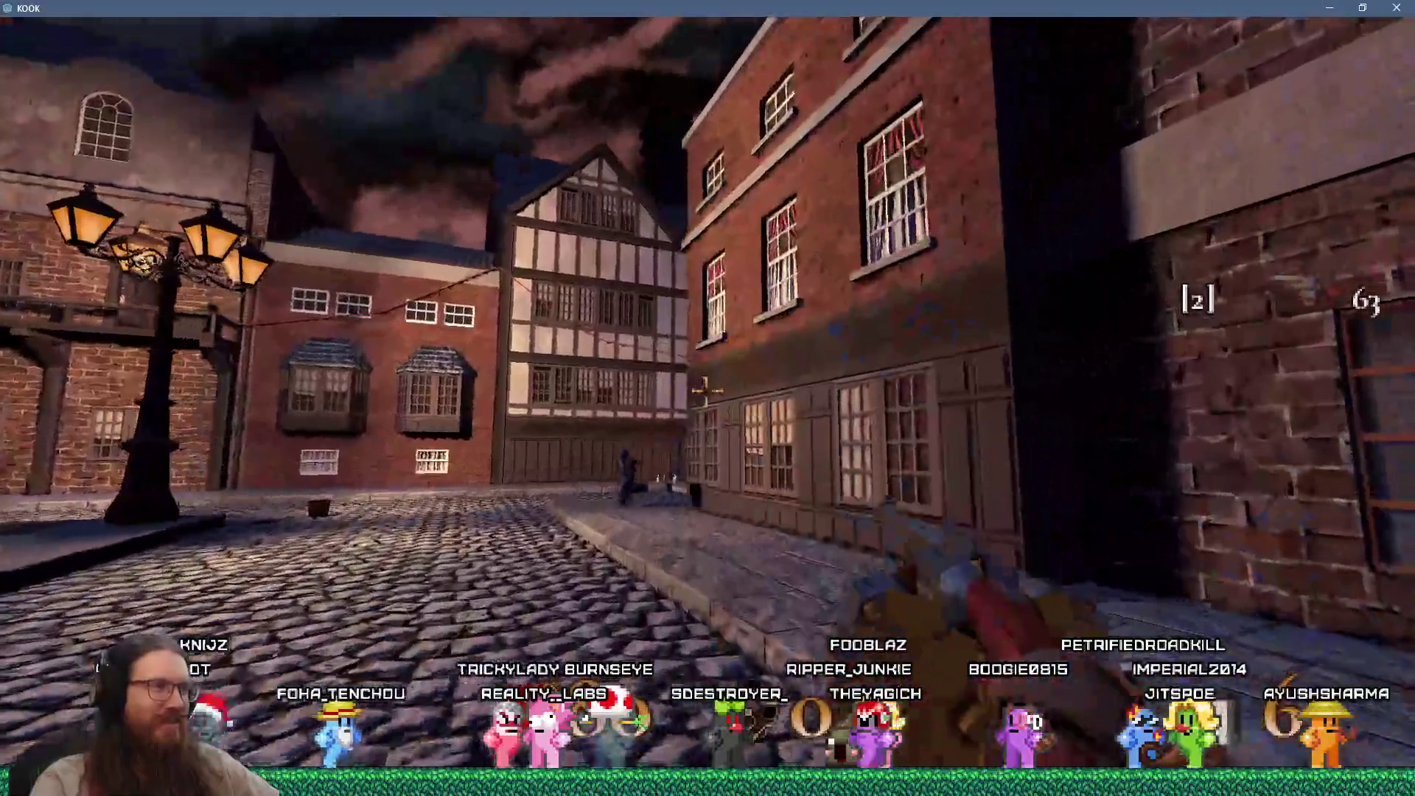
key(w)
click(706, 391)
click(705, 391)
click(705, 392)
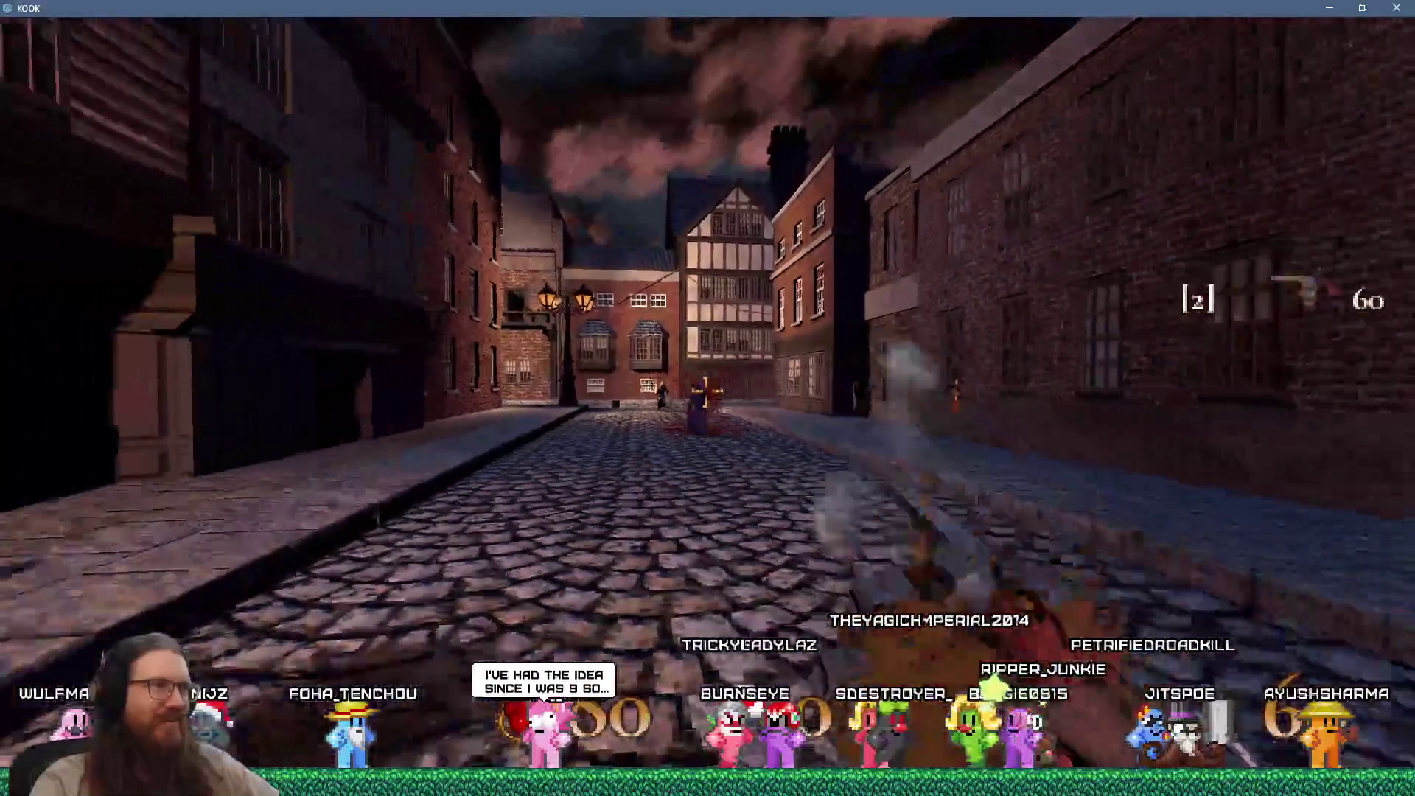
key(w)
click(705, 392)
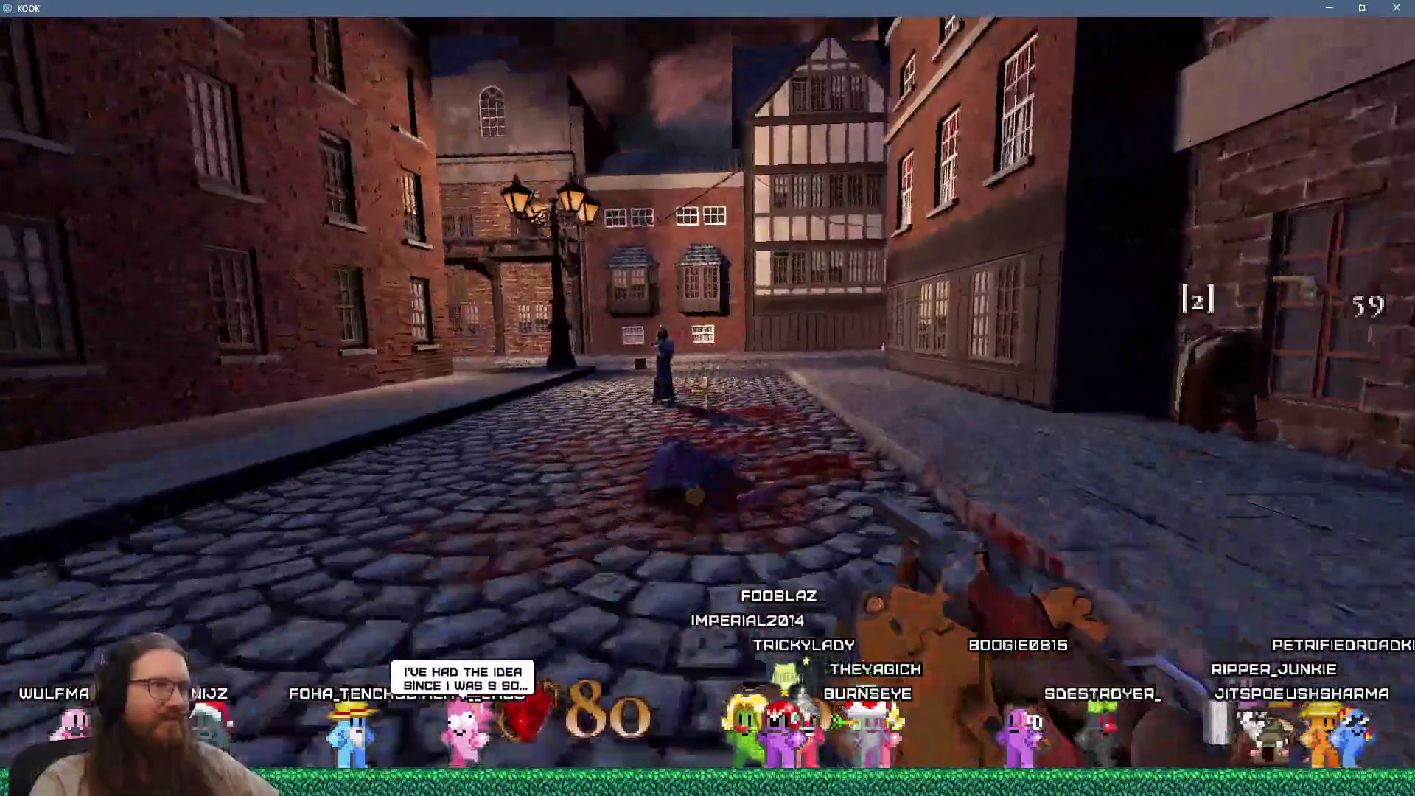
Step: Move further up the street, then quit KOOK with Alt+F4
key(w)
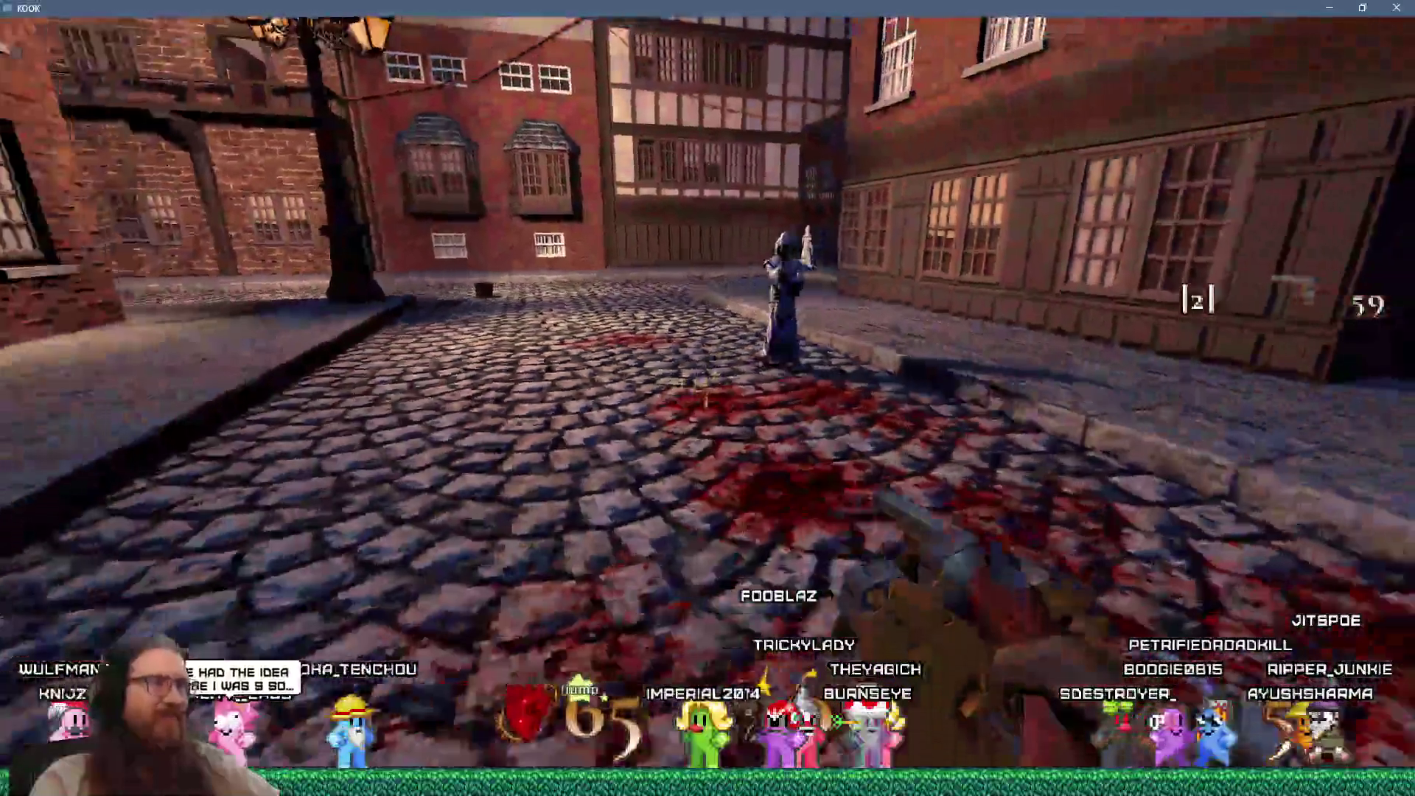
key(w)
key(alt+F4)
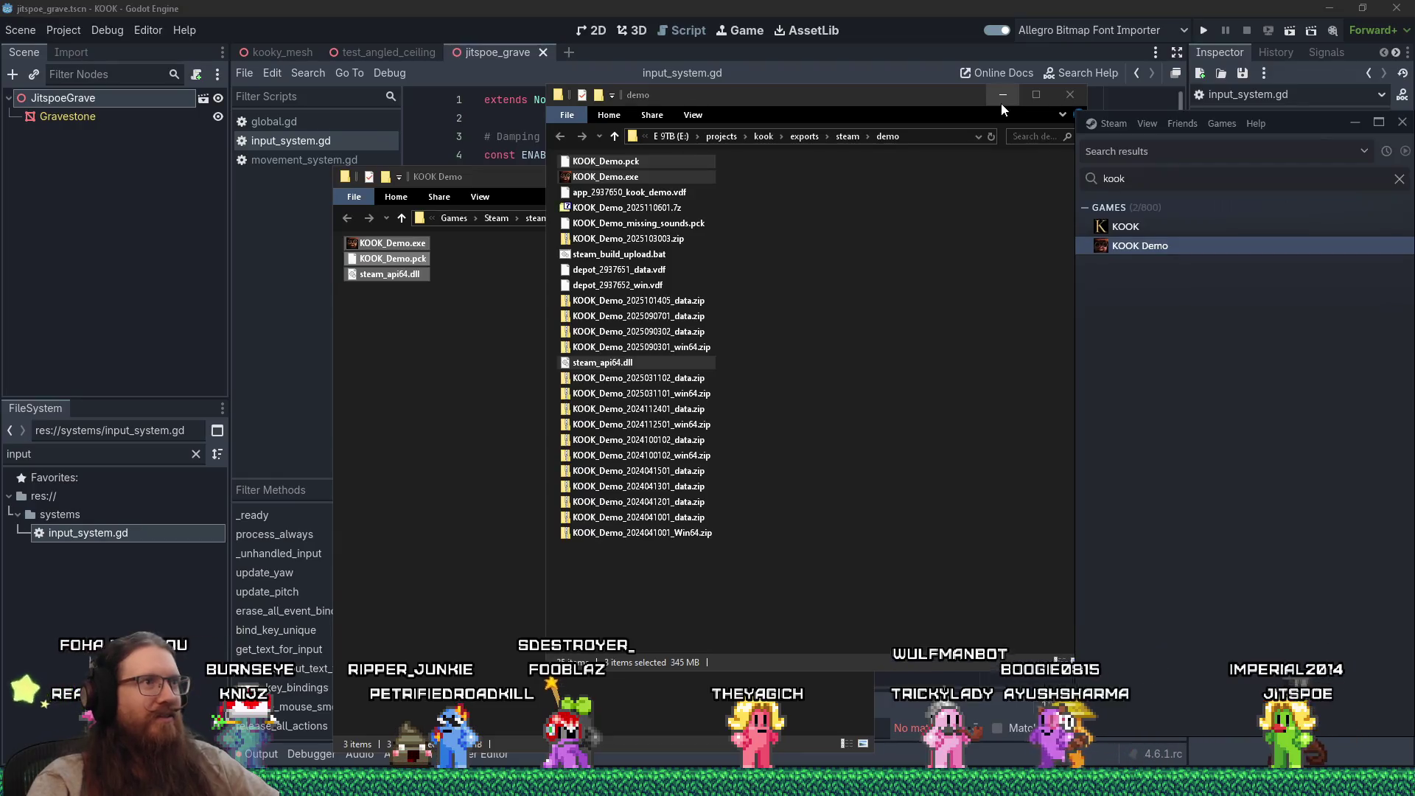
Step: Minimize the 'demo' exports Explorer window
click(1002, 96)
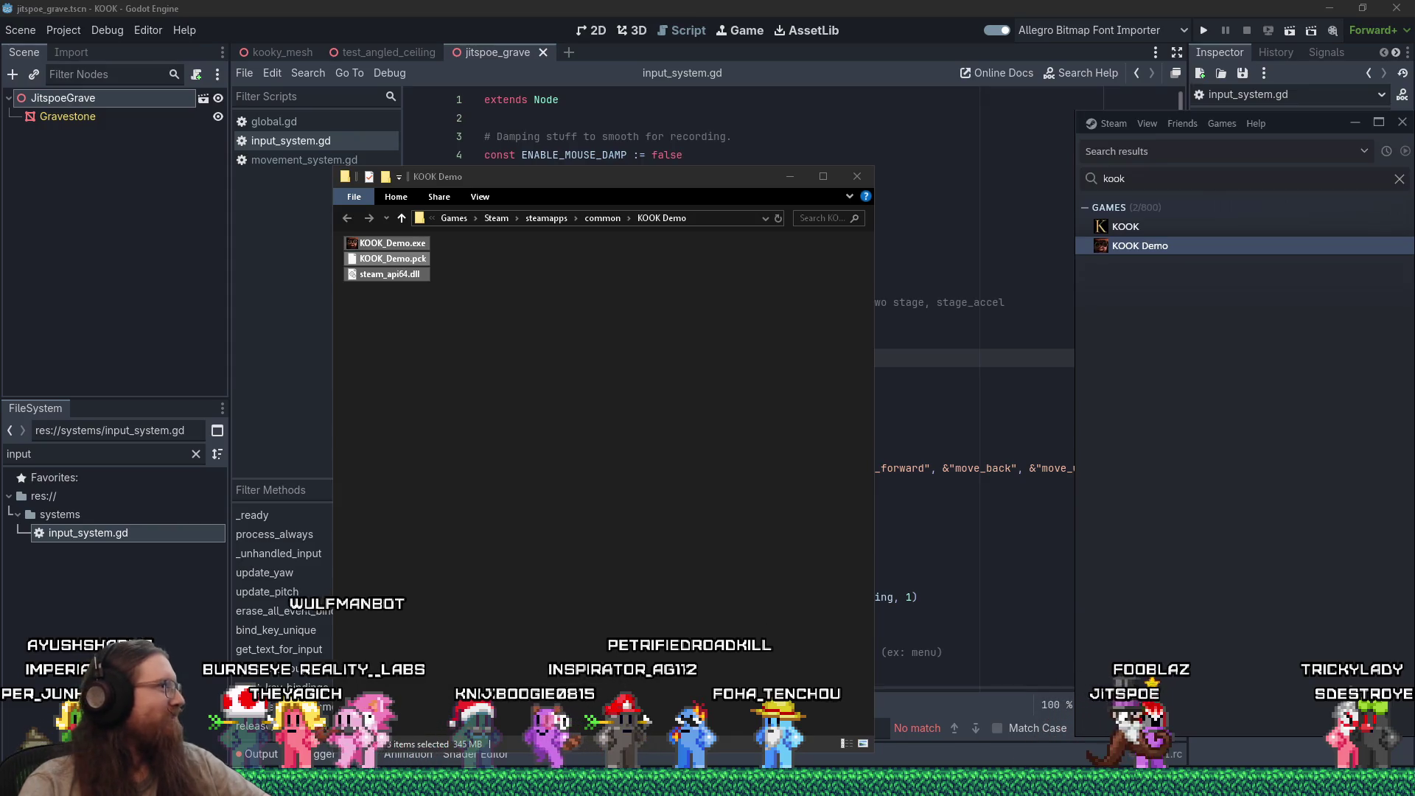
Step: Bring Firefox forward and go to Twitch in a new tab
mouse_move(1397, 781)
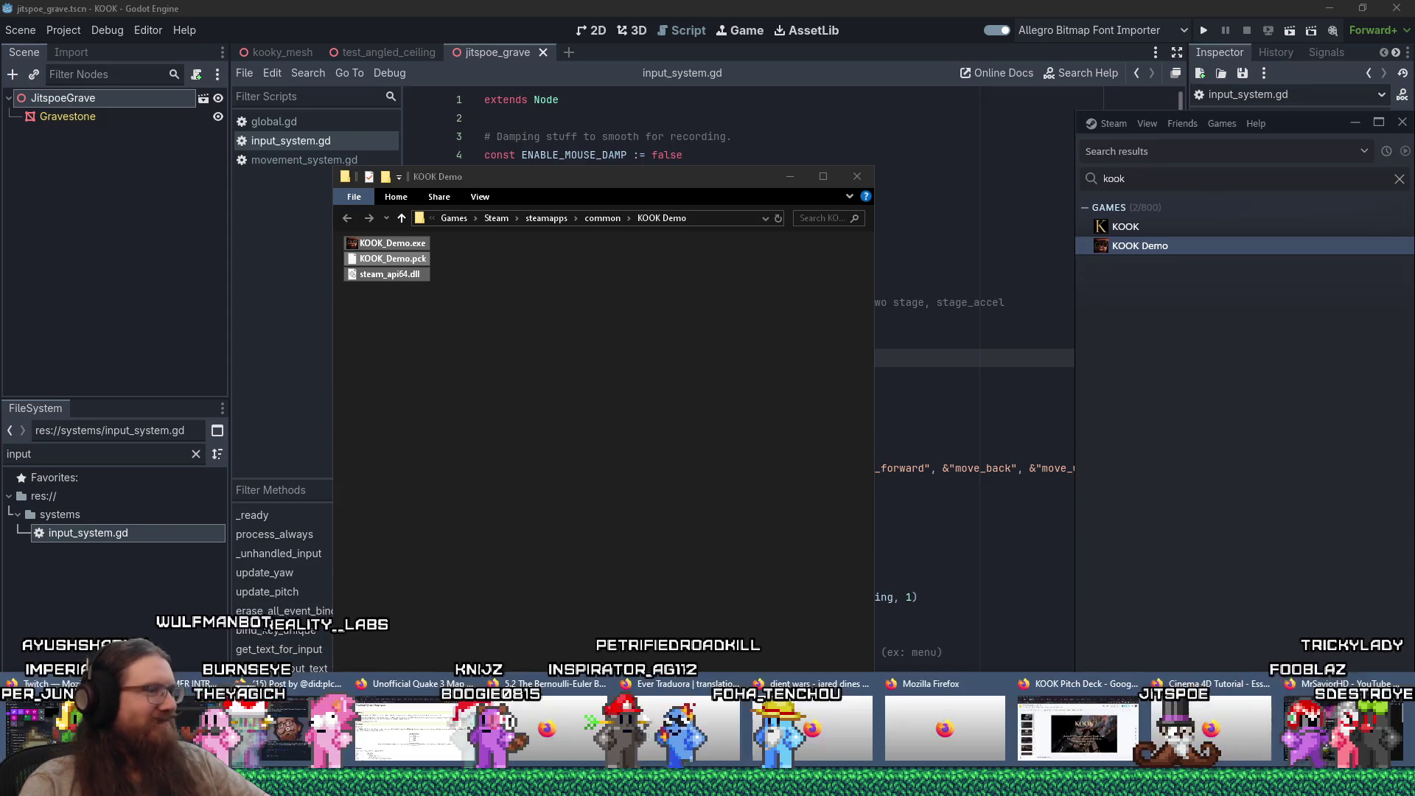
click(1298, 737)
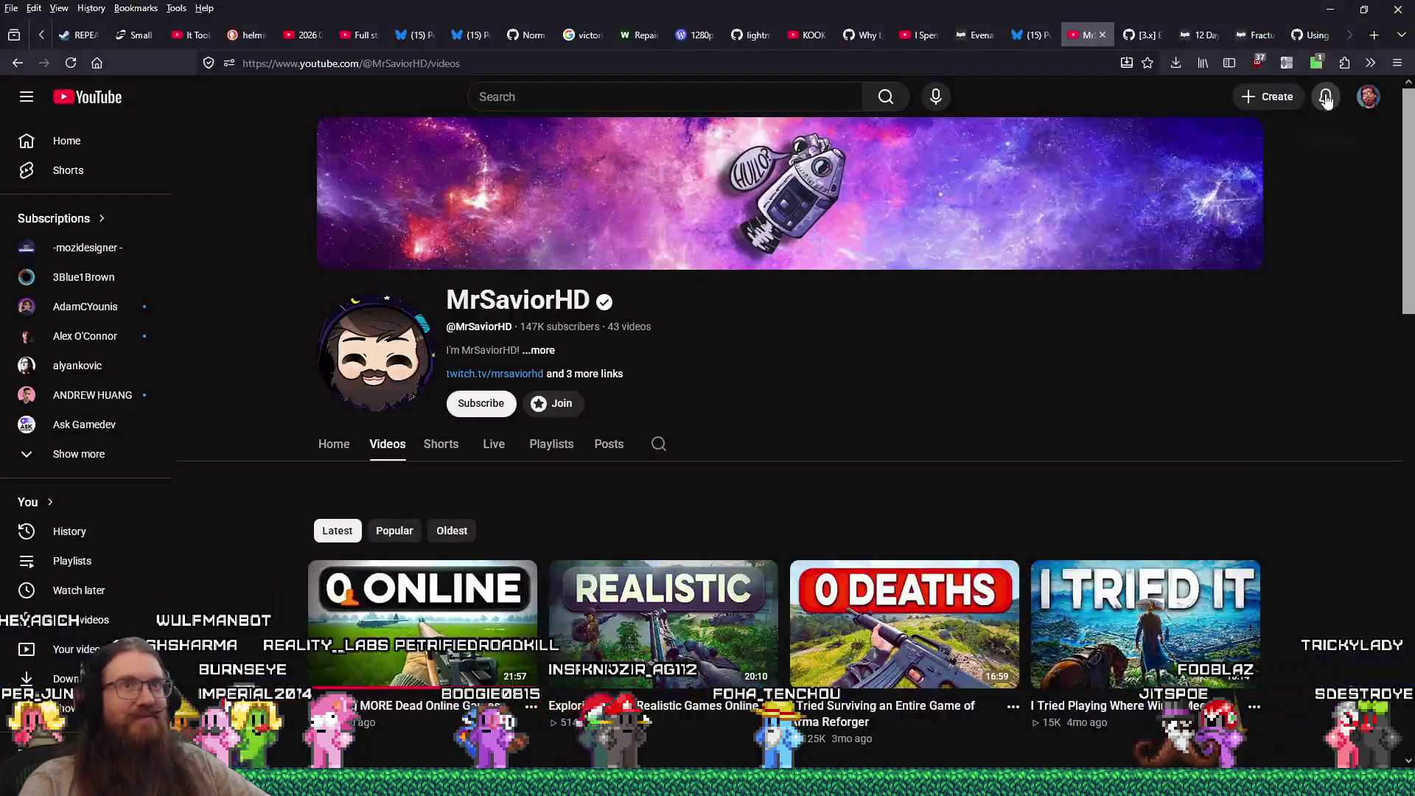
click(1374, 36)
text(twi)
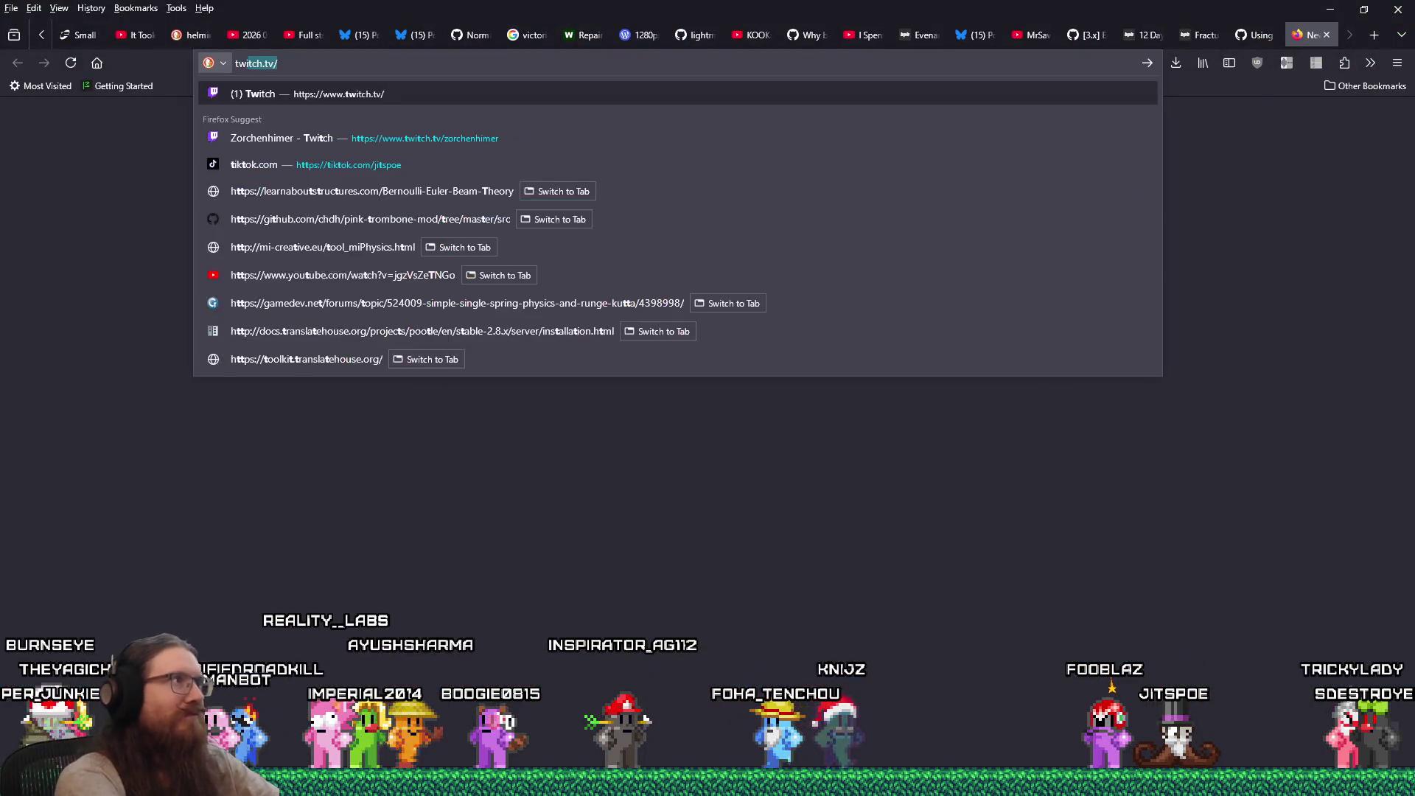
text(tch)
key(Return)
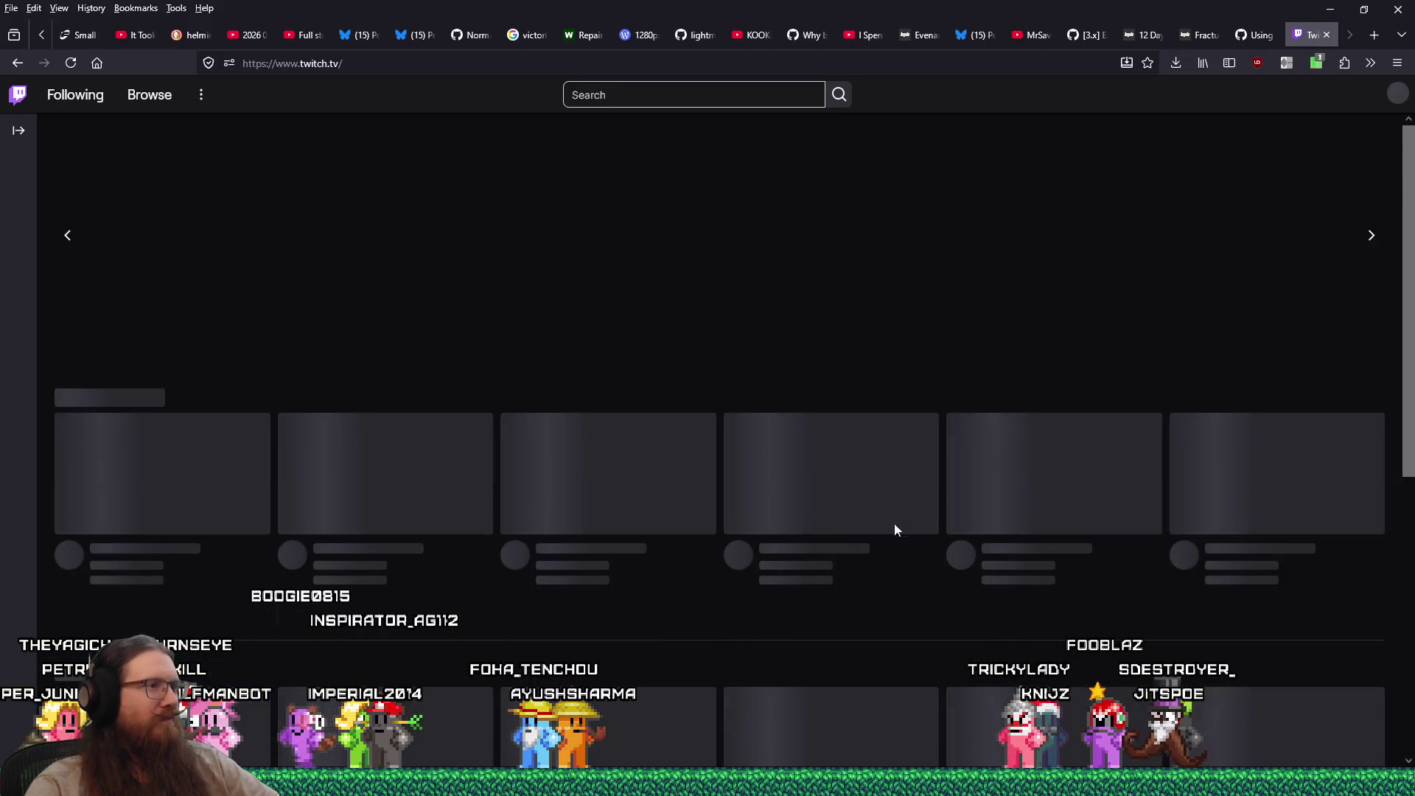
Step: Open Software and Game Development and pick the retro dungeon crawler live stream
scroll(528, 527, down, 5)
scroll(539, 541, down, 2)
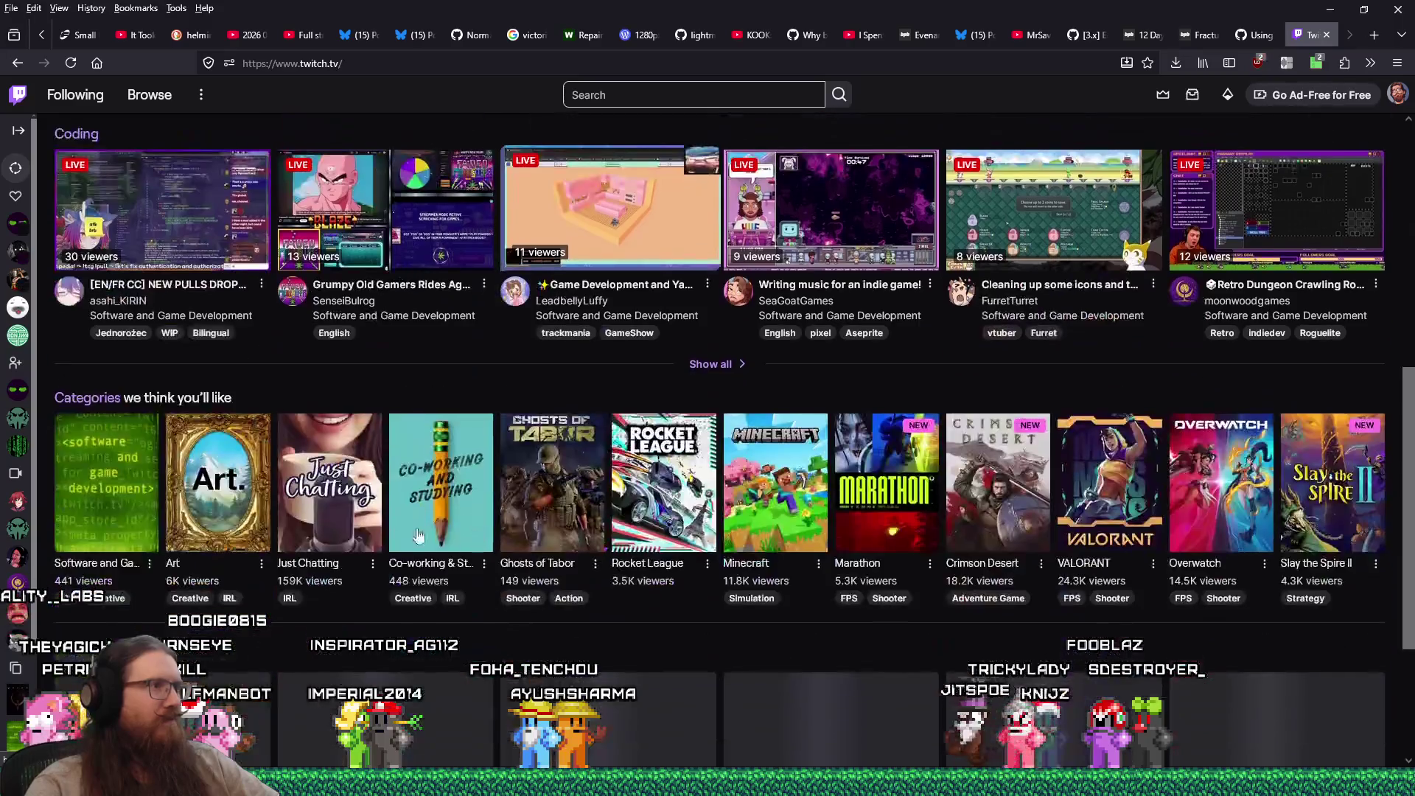
click(393, 315)
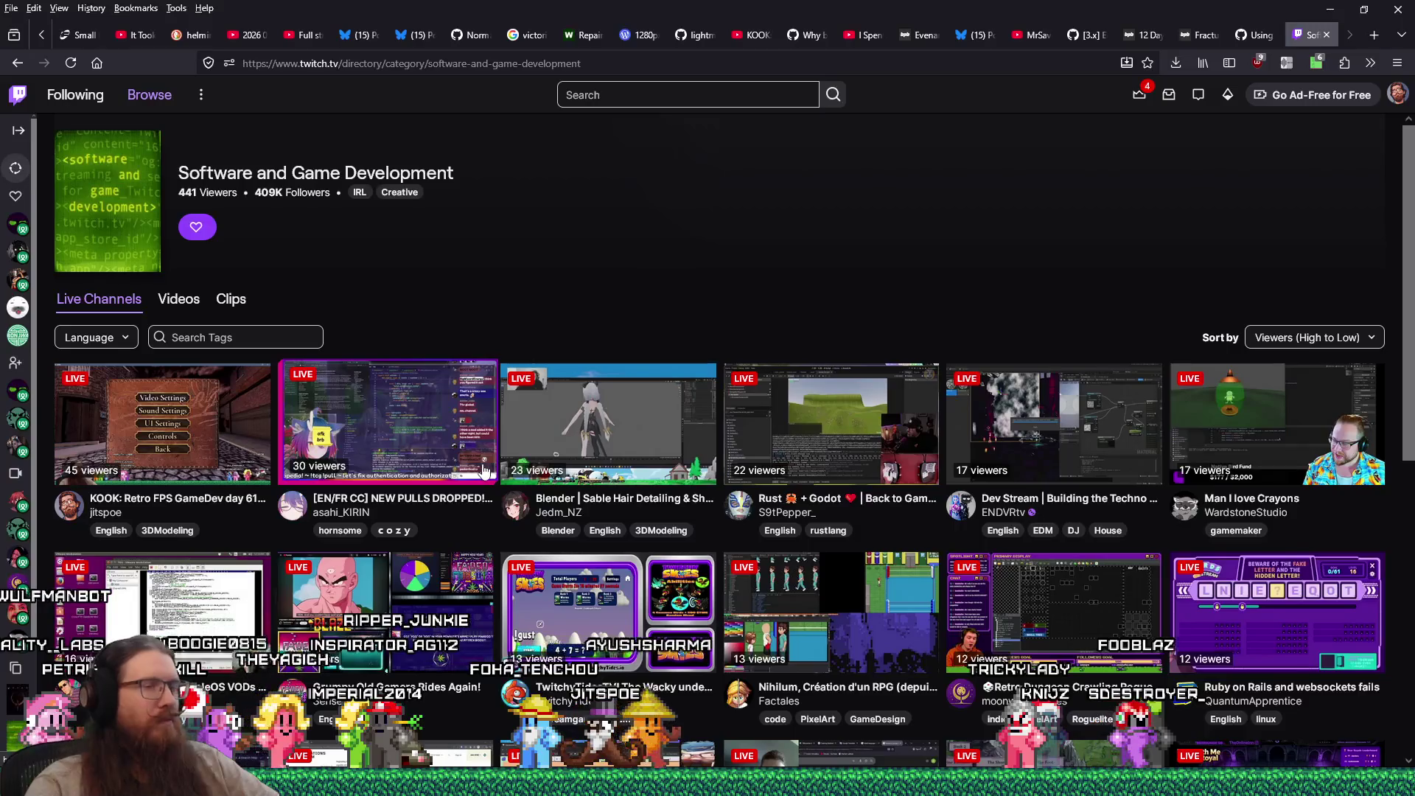
click(1021, 663)
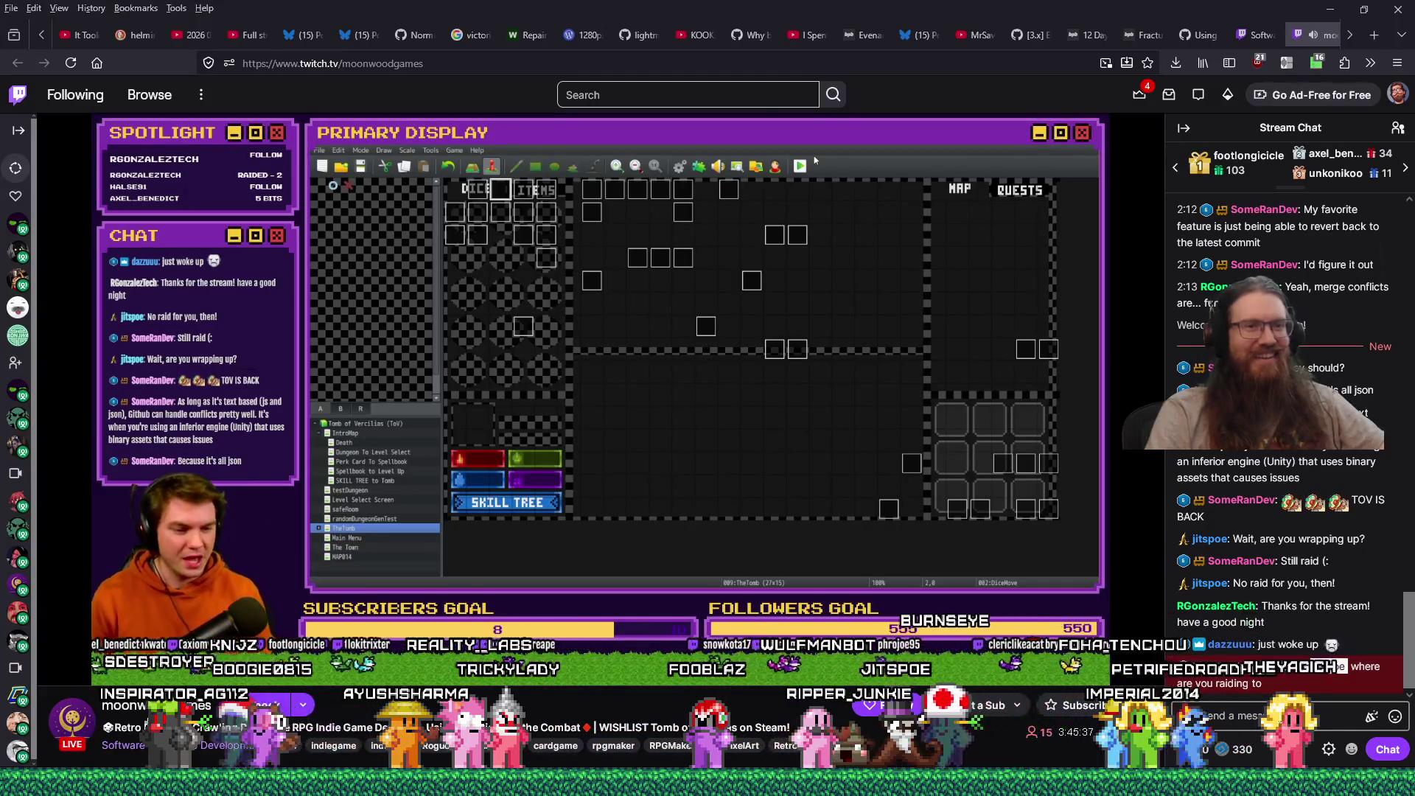
Step: Send a chat message to the streamer about once planning a raid, then cancelling
click(1253, 715)
text(Well, I was ra)
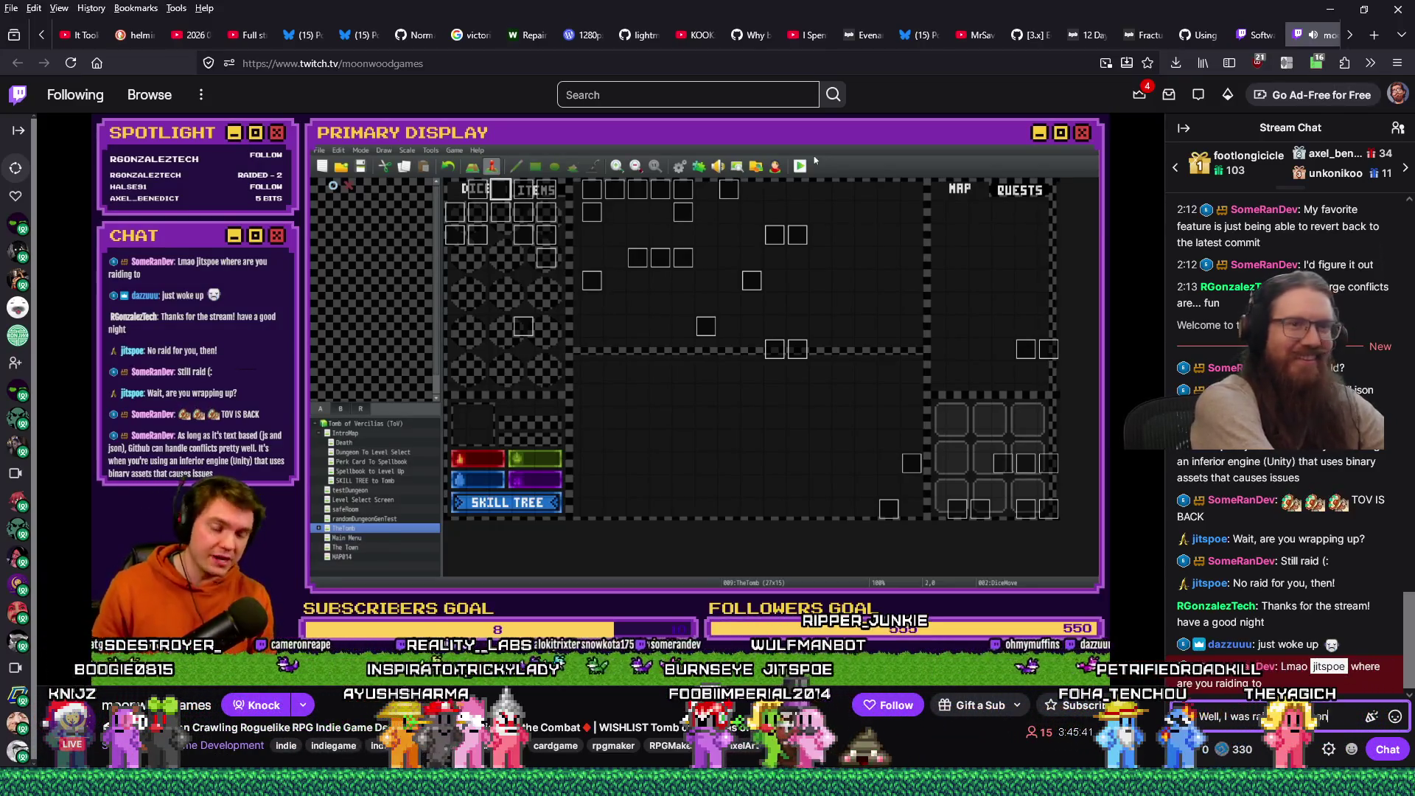
text(moonwoodgames)
key(Return)
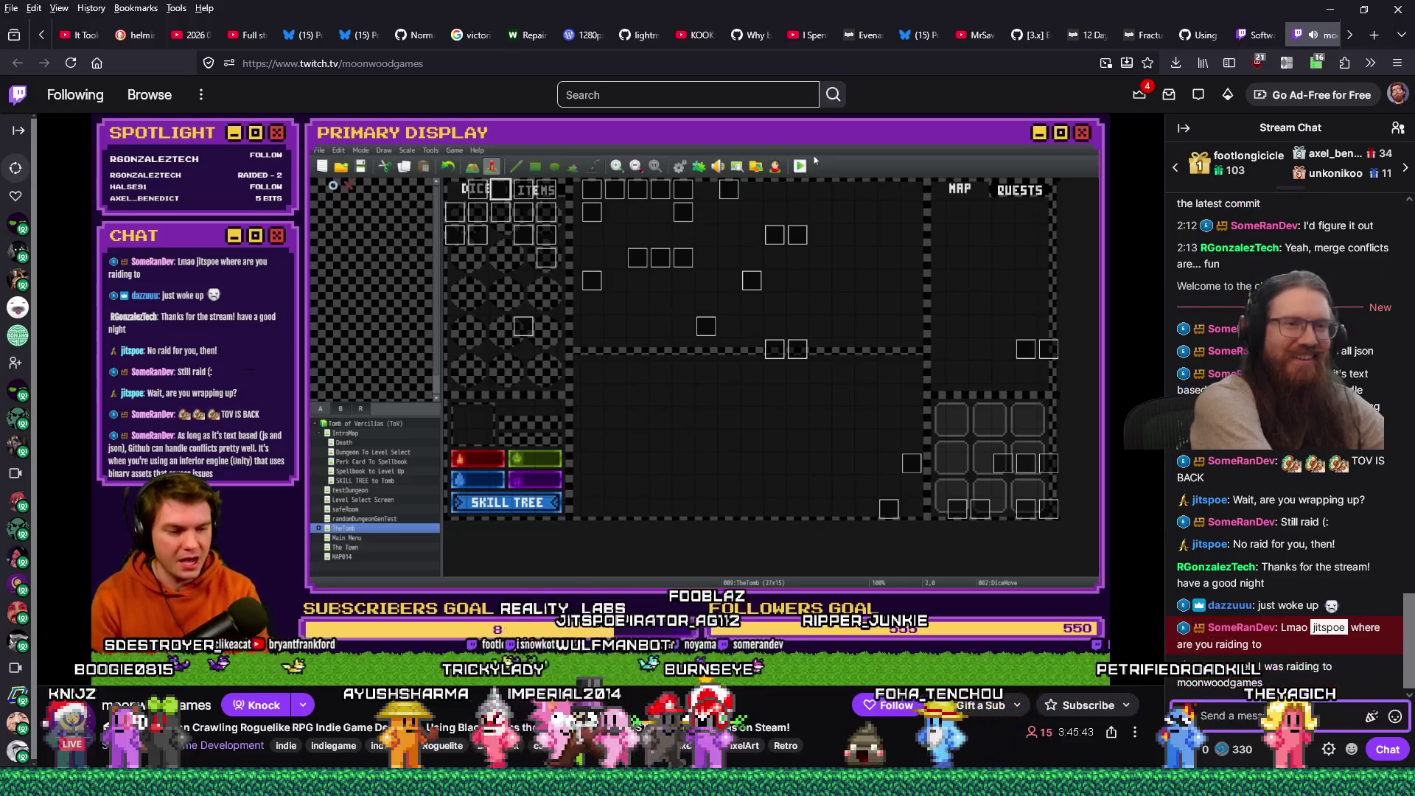
text(But I cancelled. )
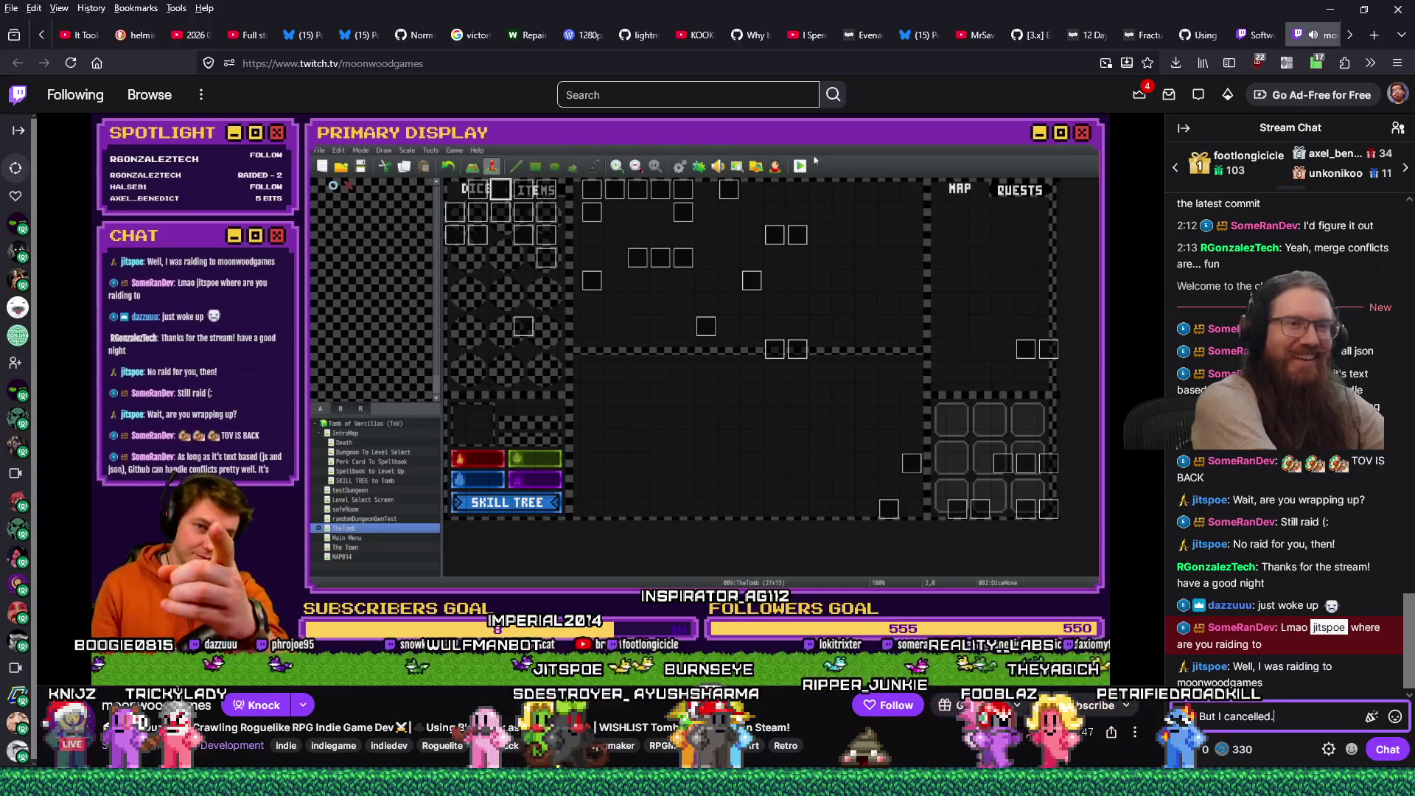
text(:)
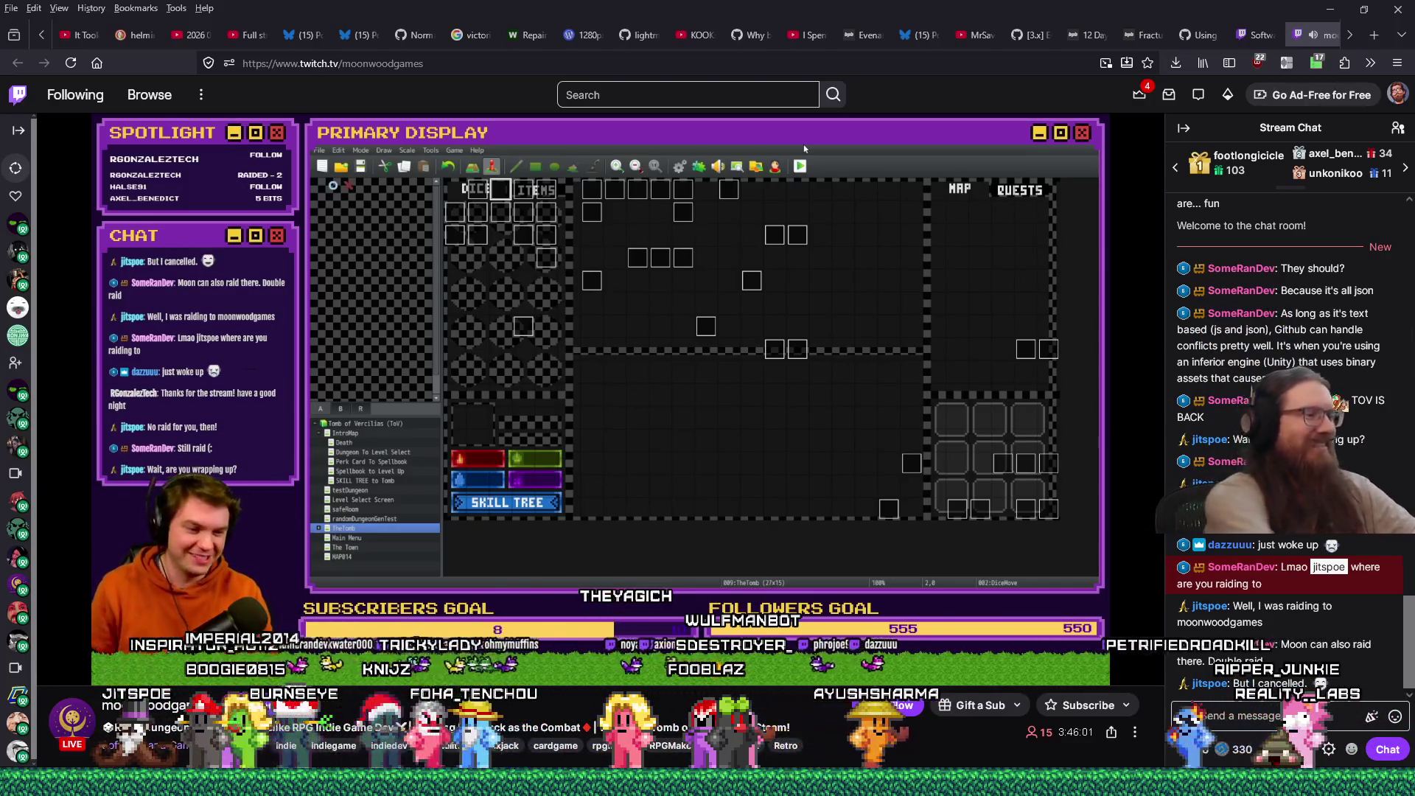
Step: Write a follow-up chat reply, fix its typos, and send it
click(1250, 725)
text(It happens mo)
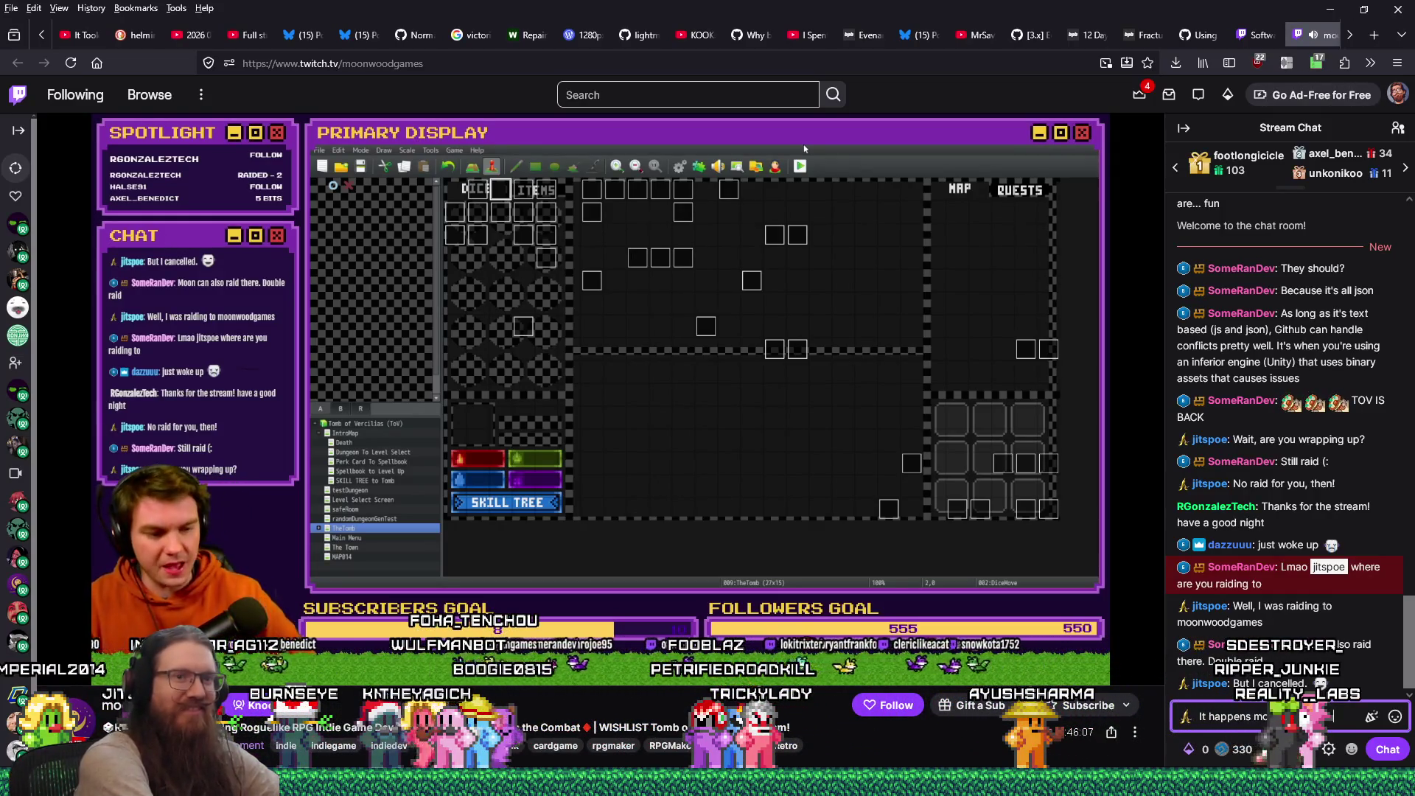
text(d think)
key(Return)
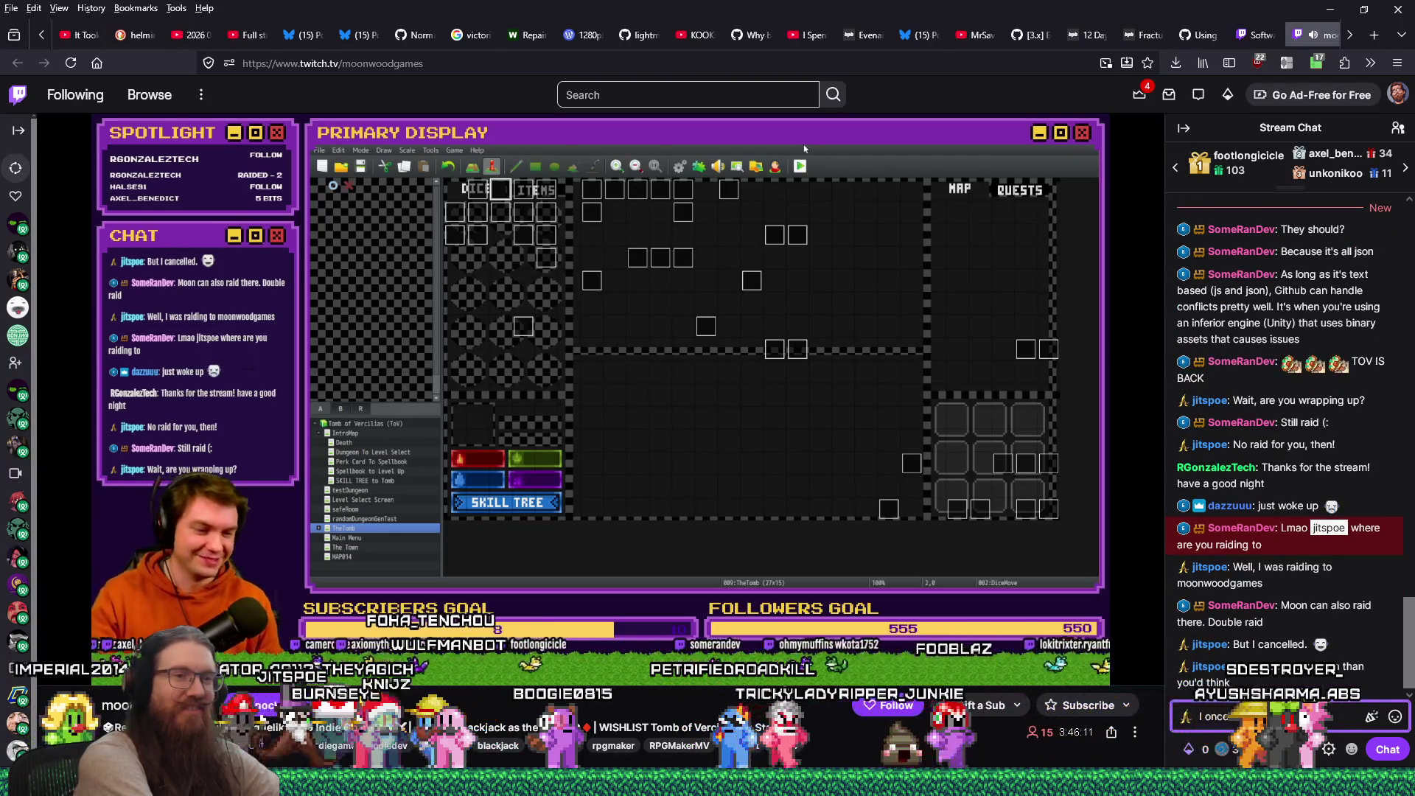
text(was rai)
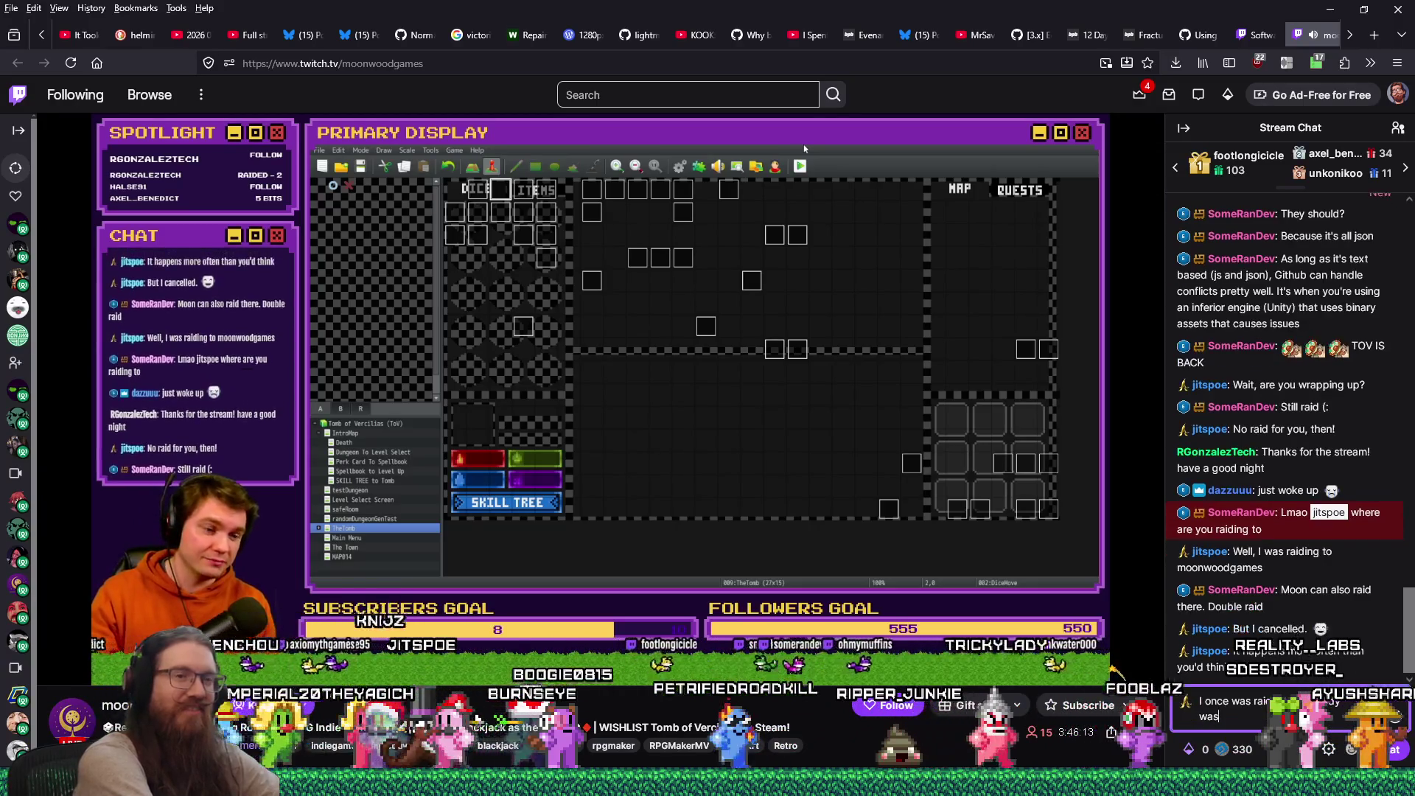
key(BackSpace)
key(BackSpace)
key(BackSpace)
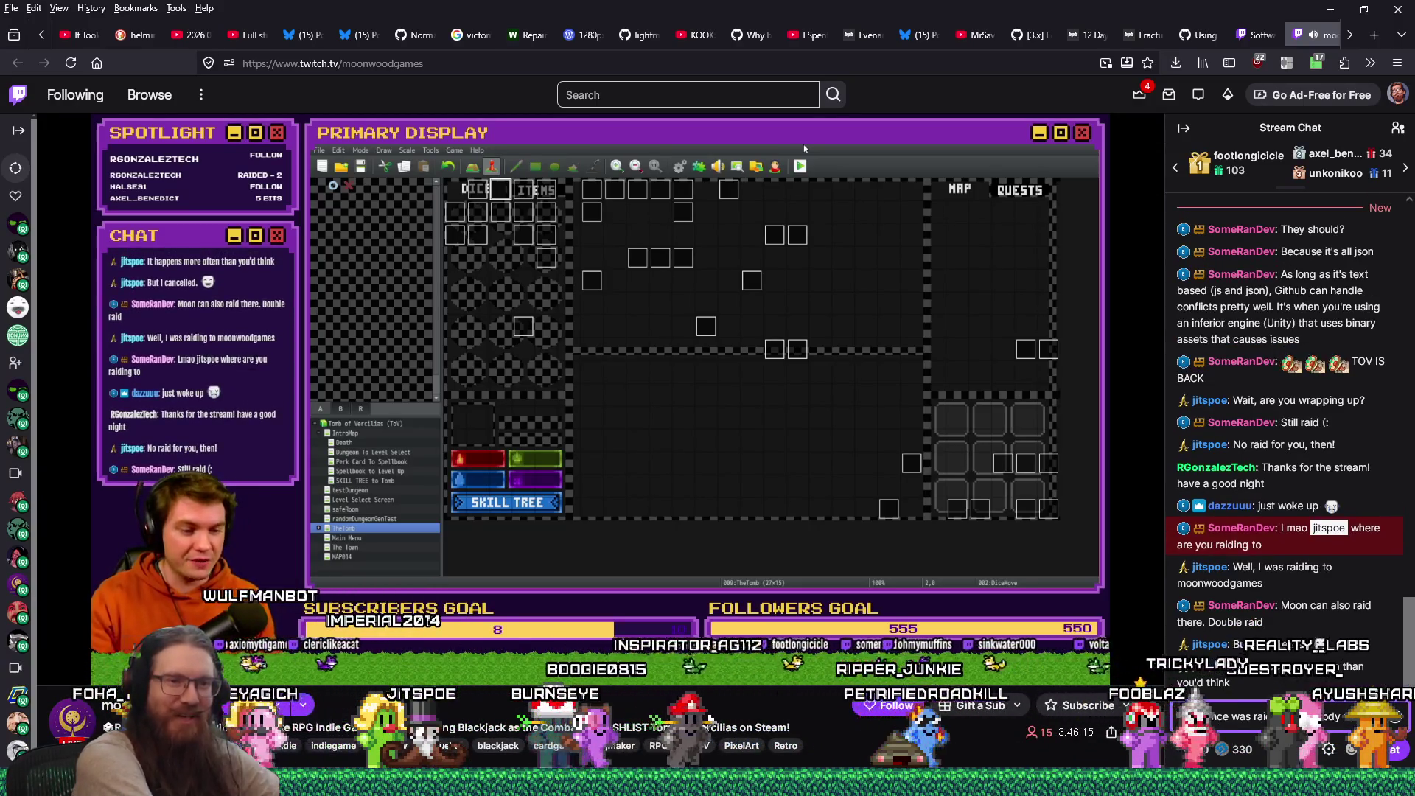
text(and)
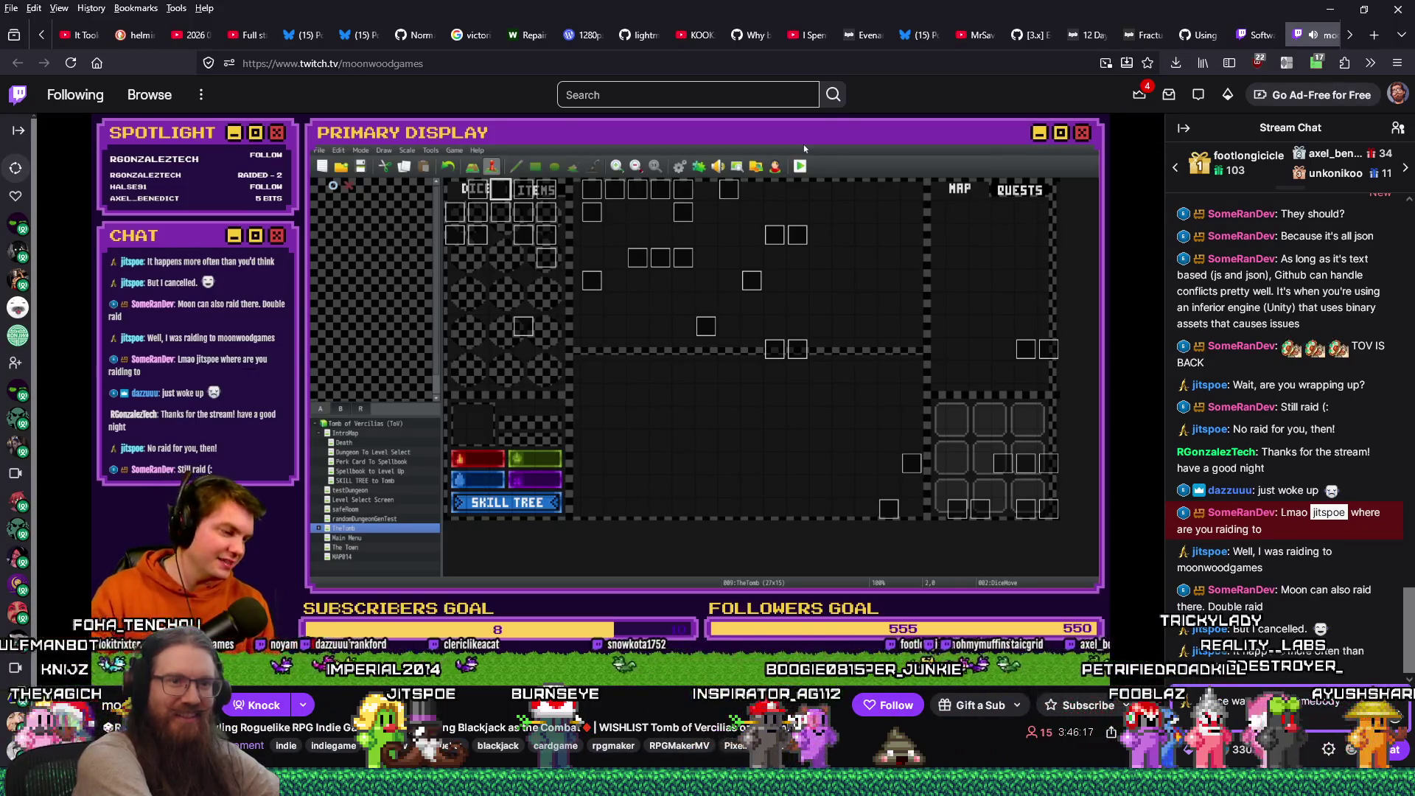
key(BackSpace)
key(BackSpace)
key(BackSpace)
text(and)
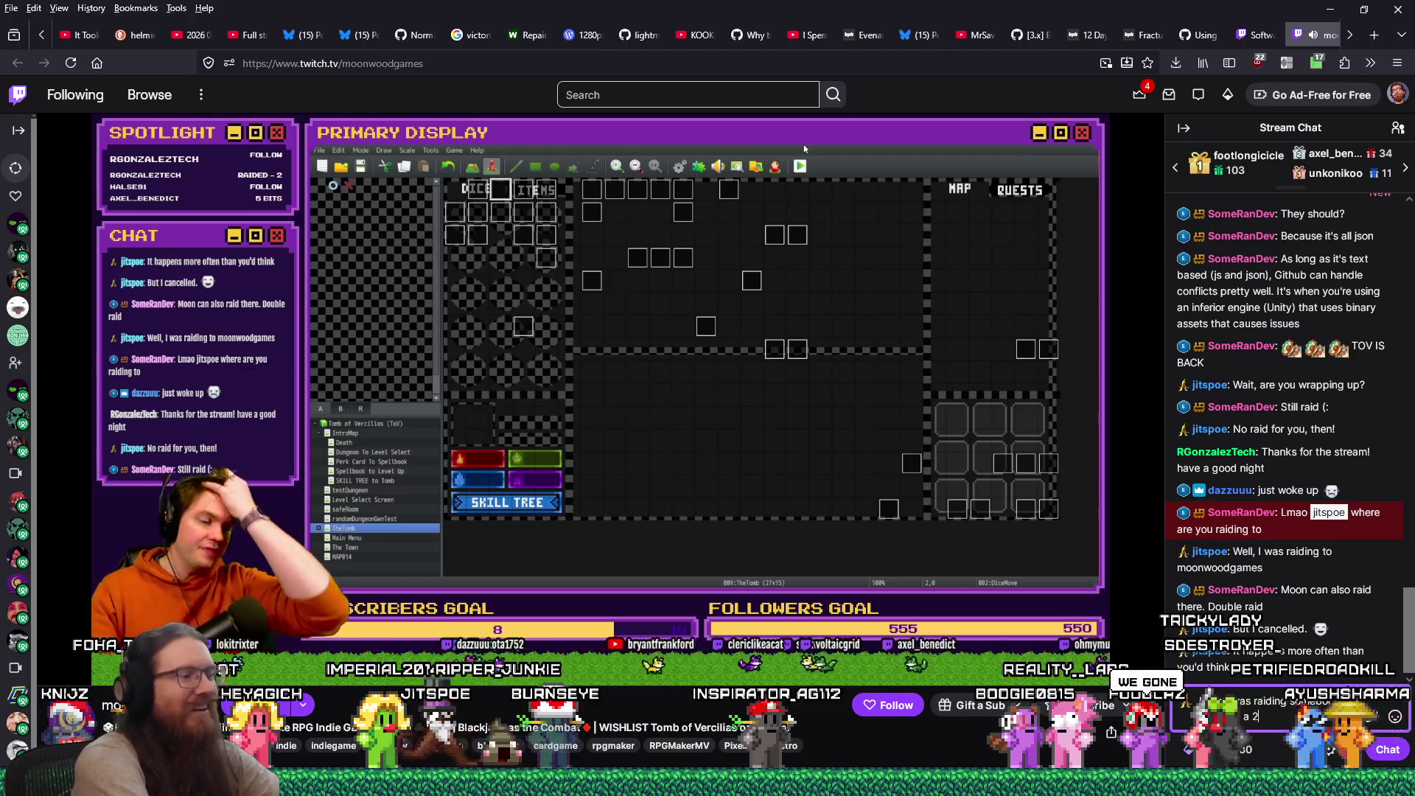
text(ght)
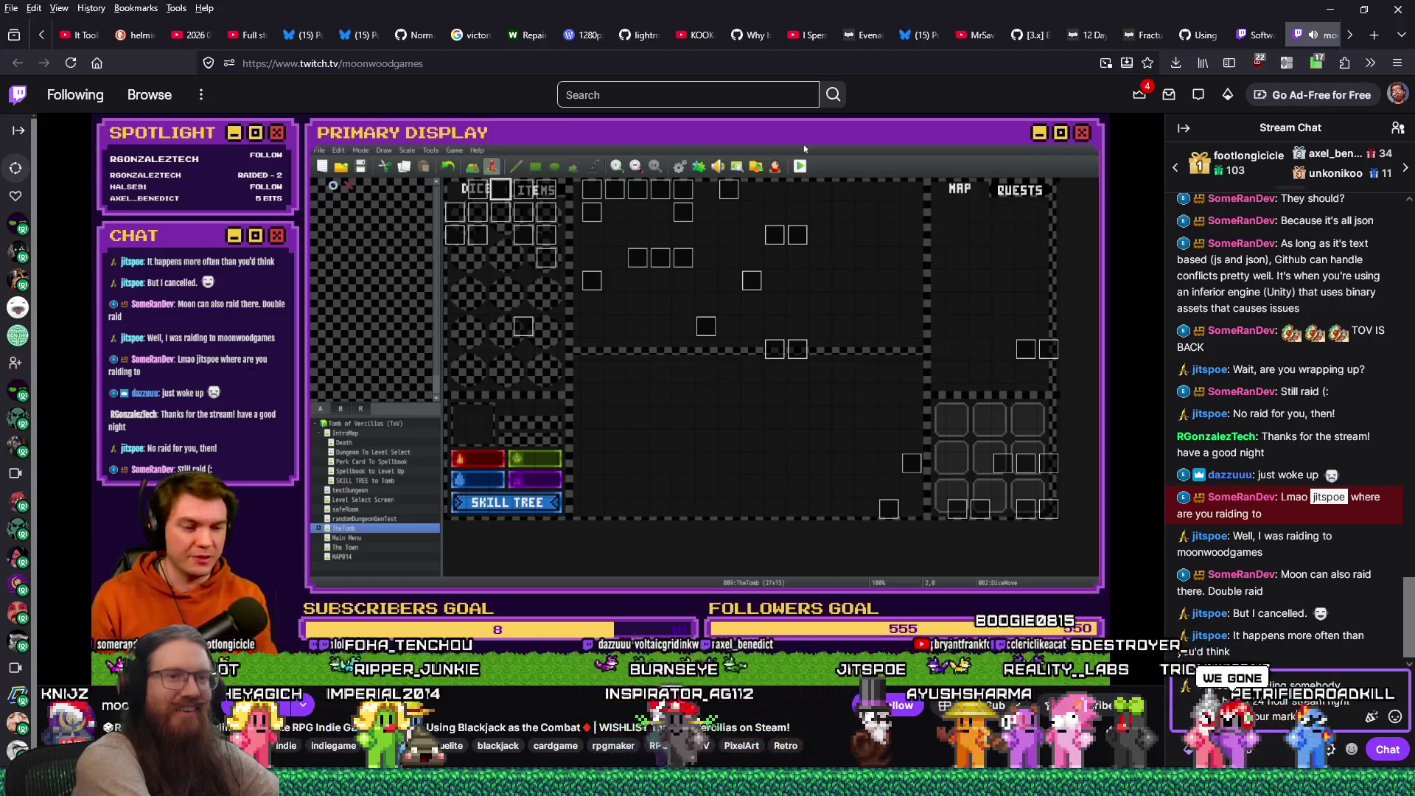
key(Return)
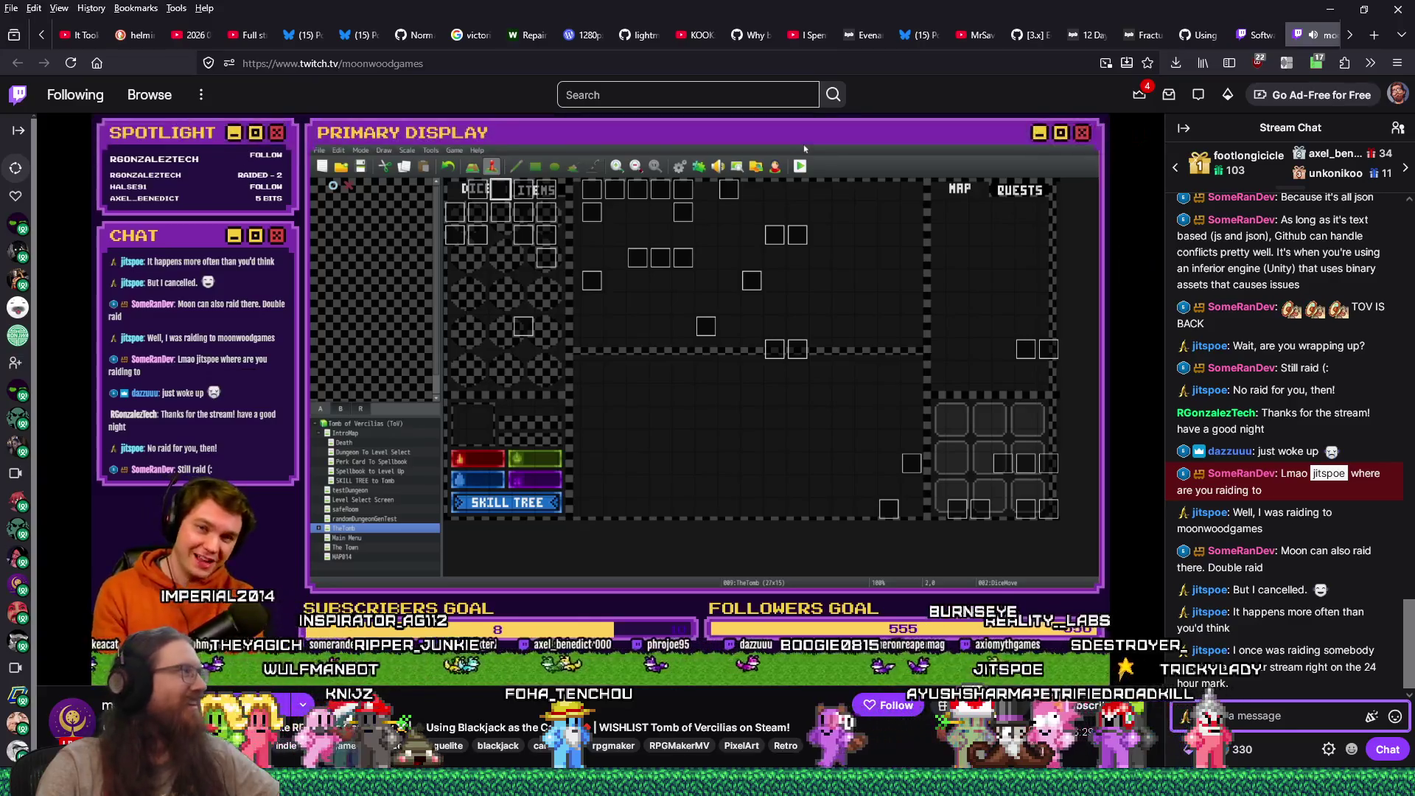
Step: Reload the Software and Game Development directory and scroll through its live channels
click(1227, 35)
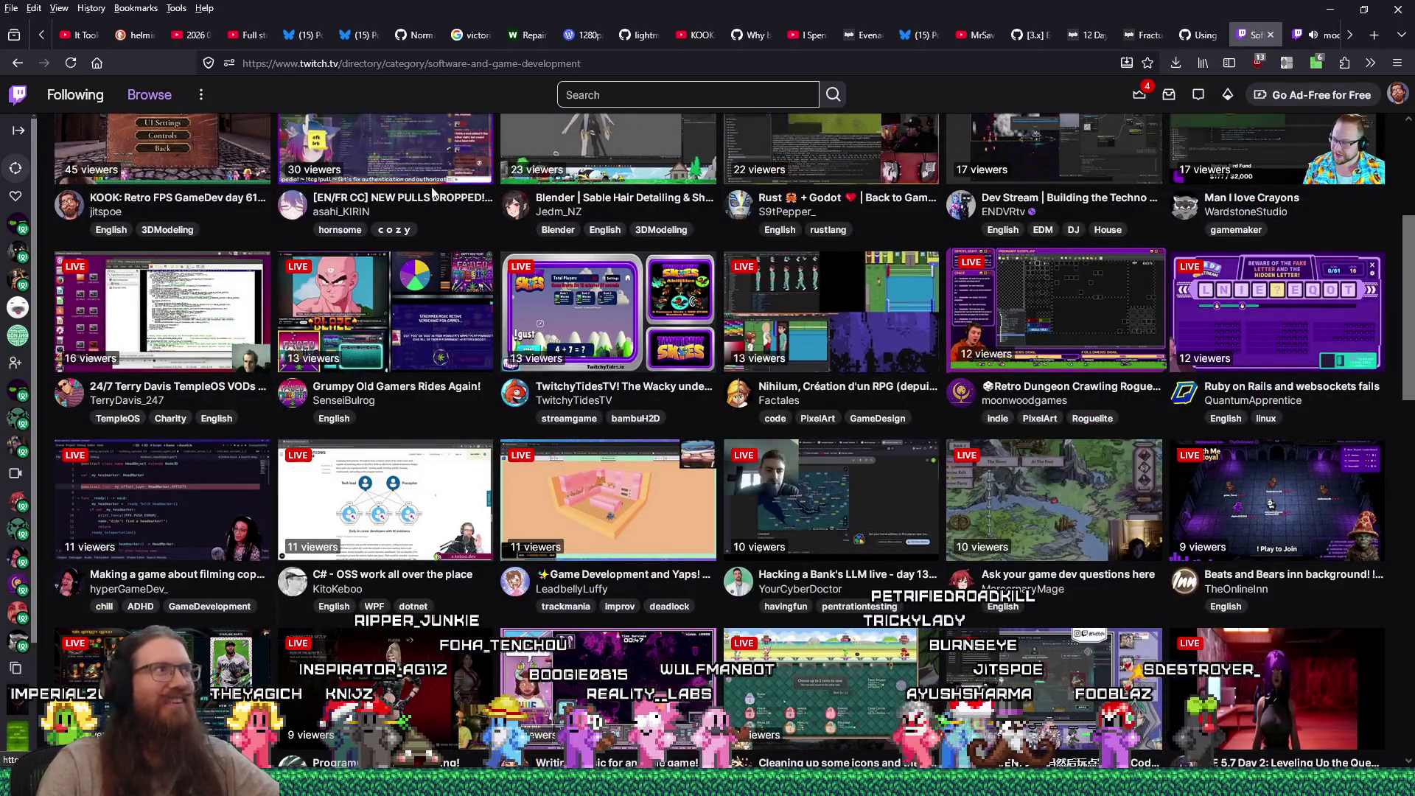
scroll(558, 165, up, 5)
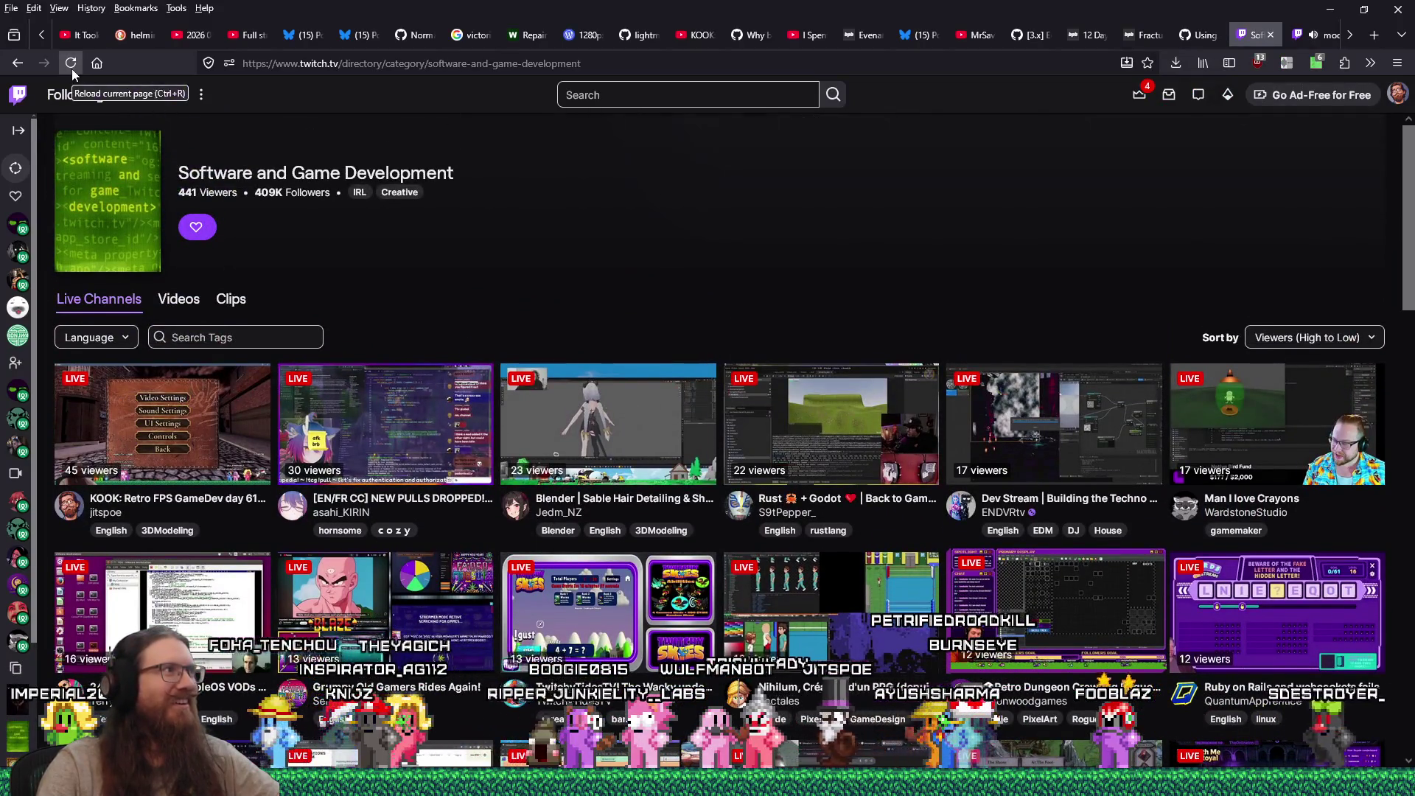
click(72, 64)
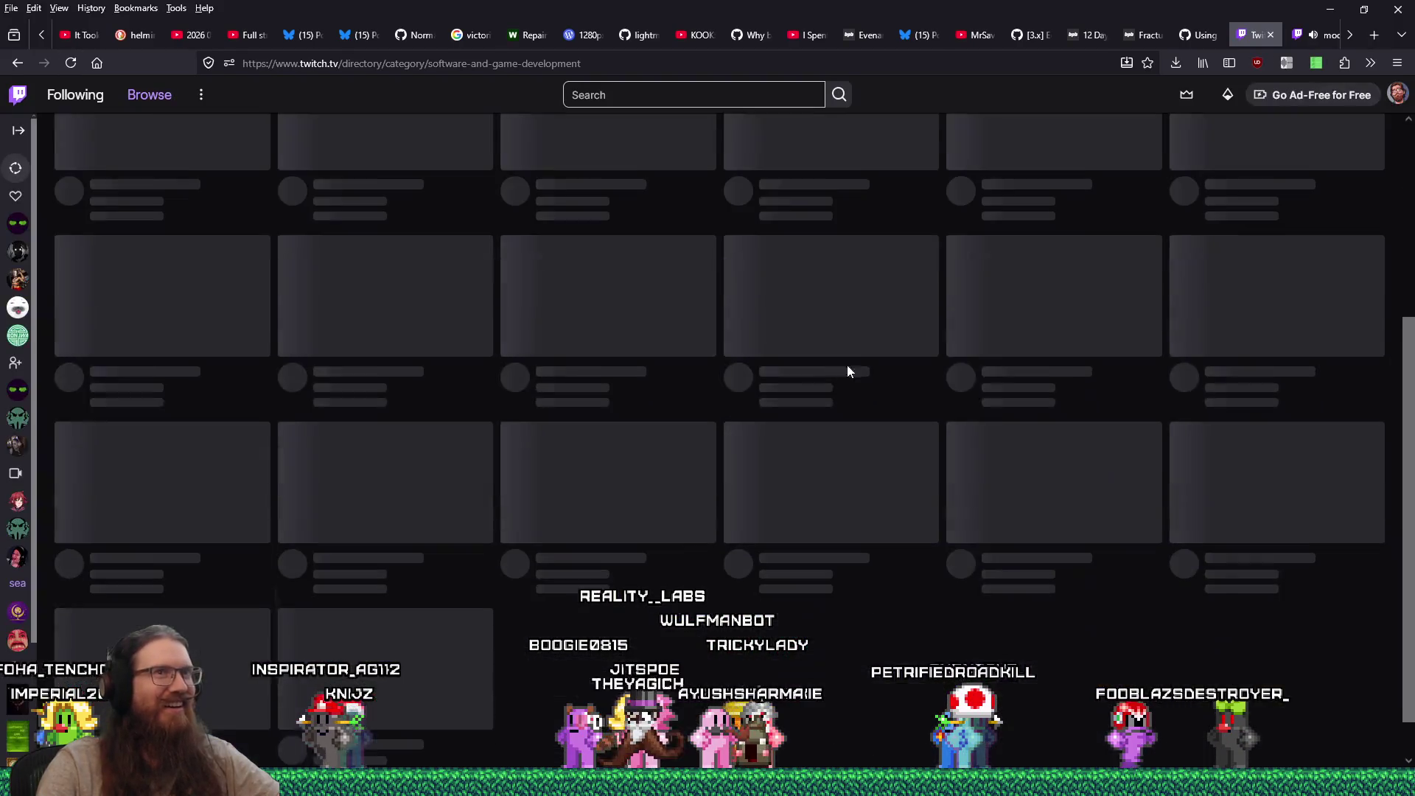
click(1314, 38)
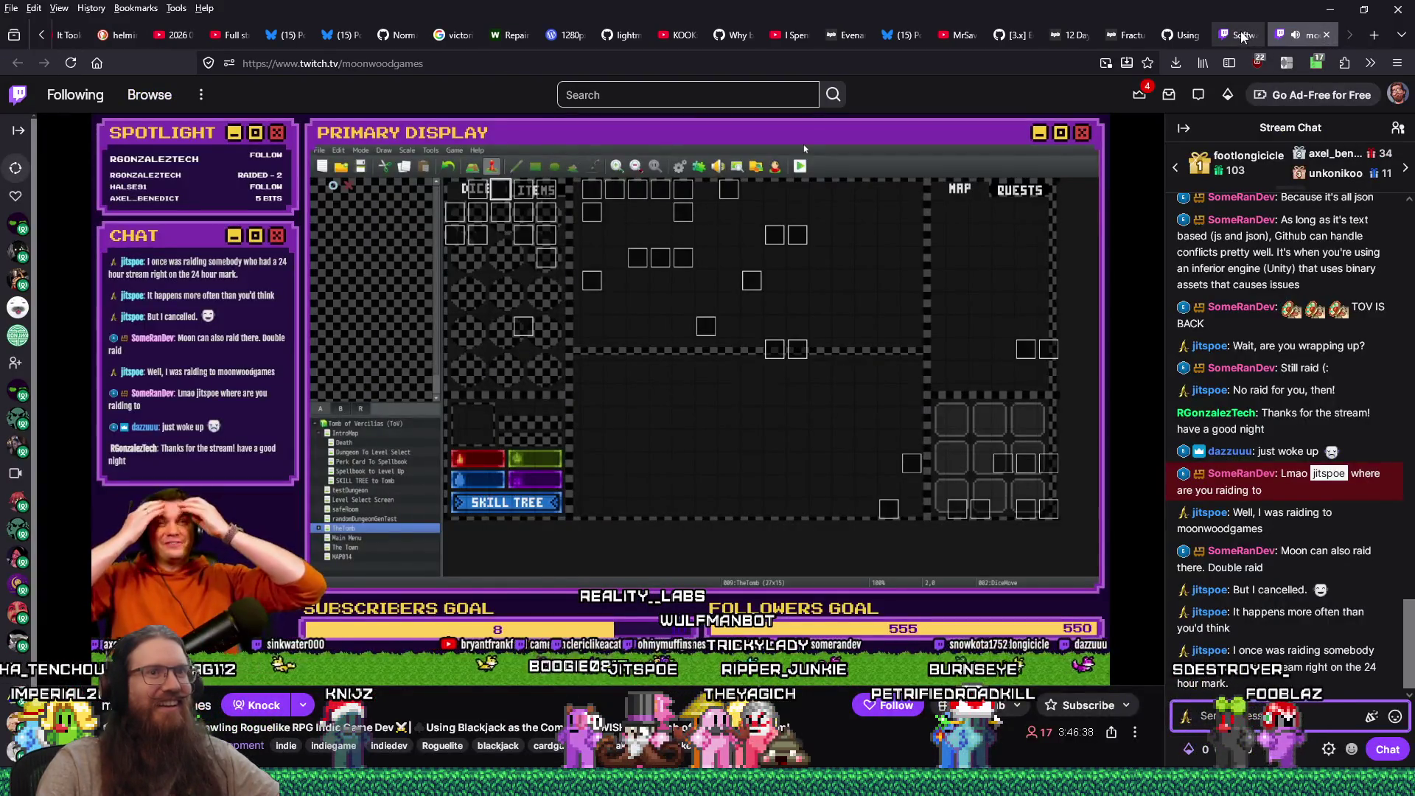
click(1243, 37)
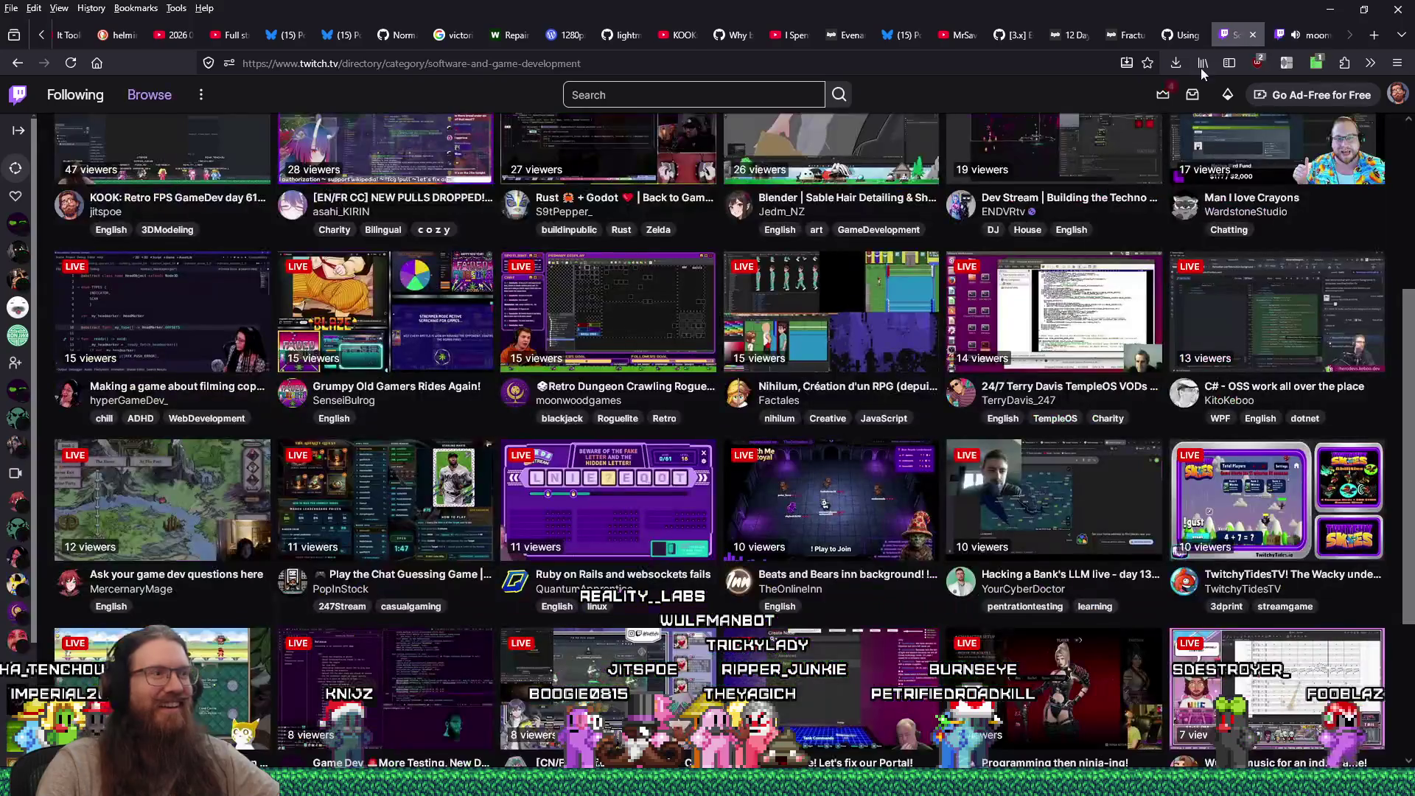
scroll(893, 348, up, 1)
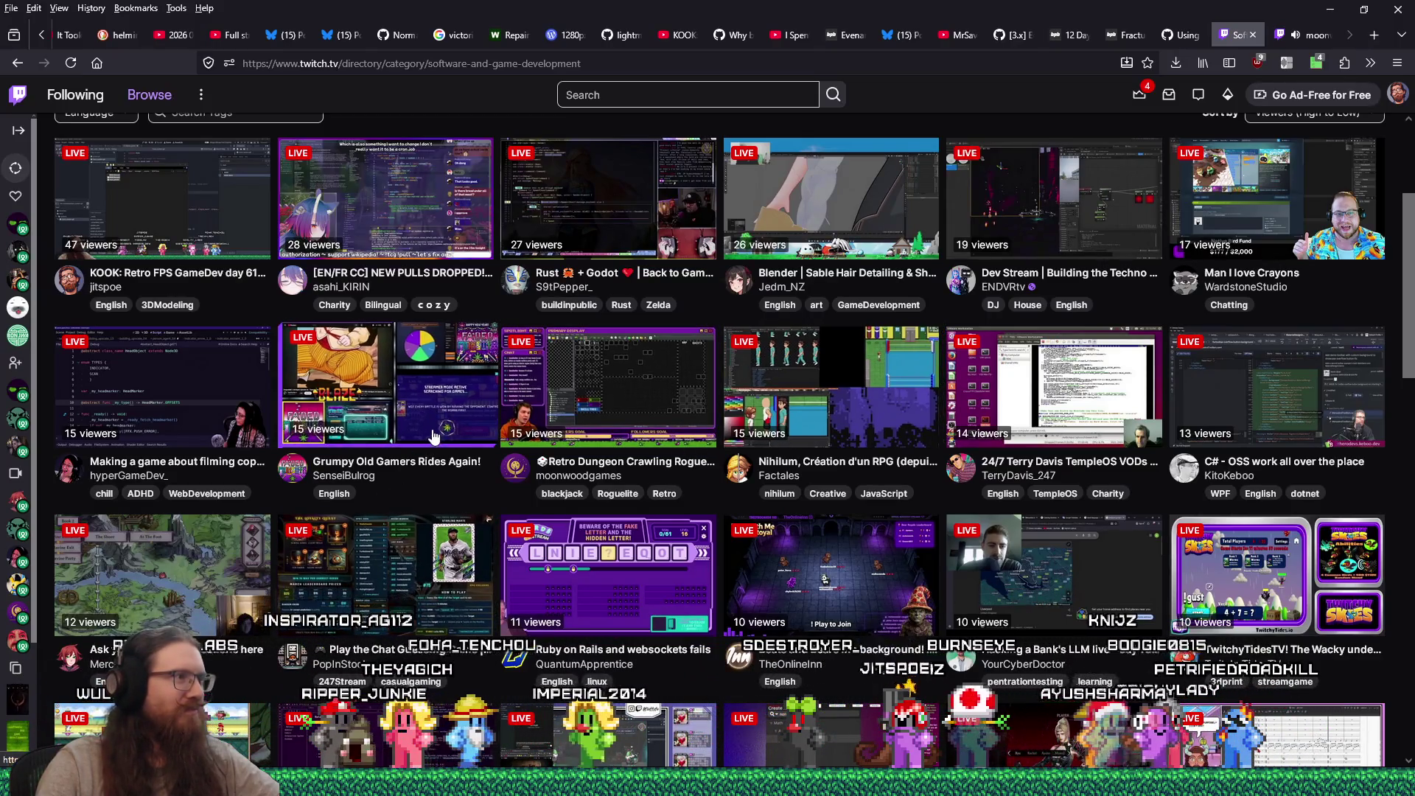
scroll(431, 508, down, 1)
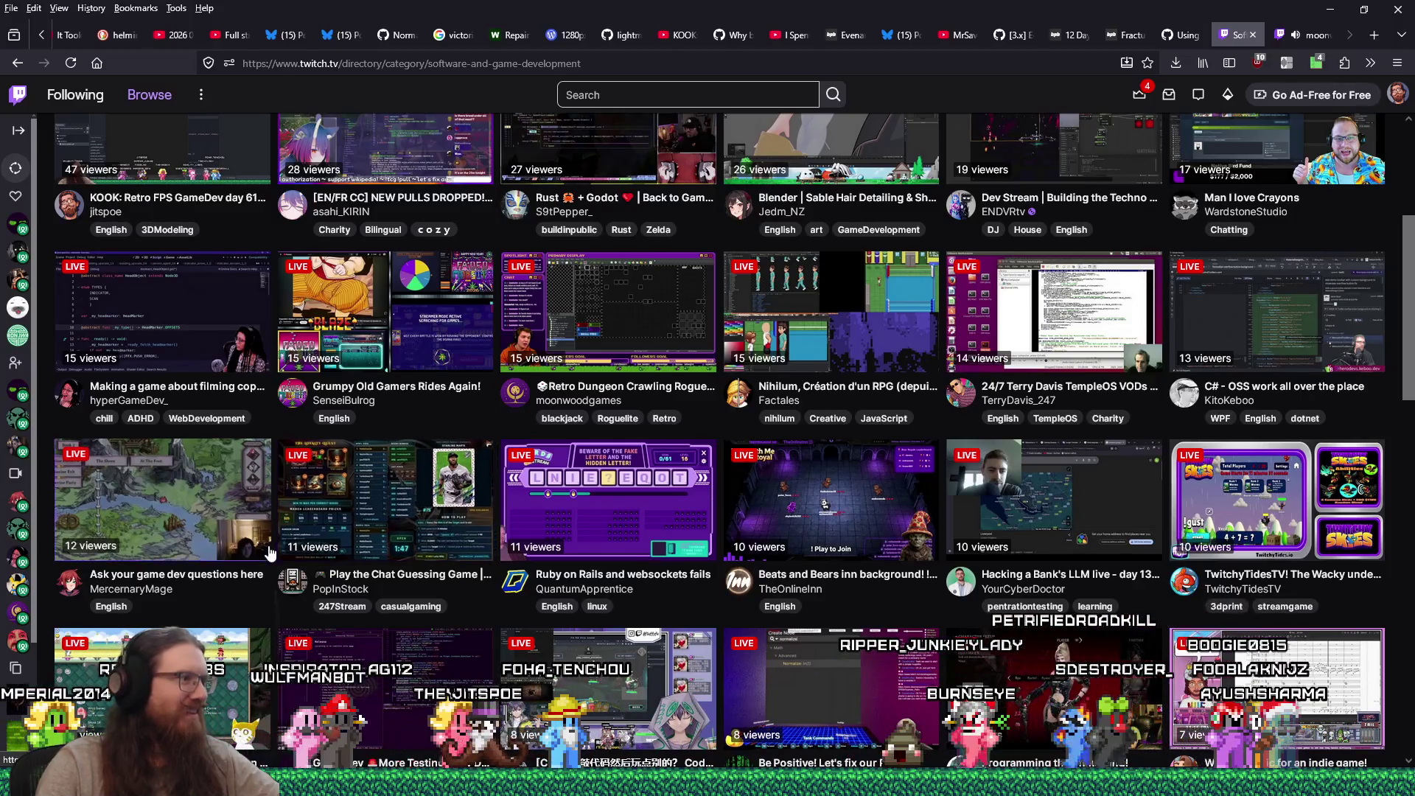
scroll(308, 555, down, 2)
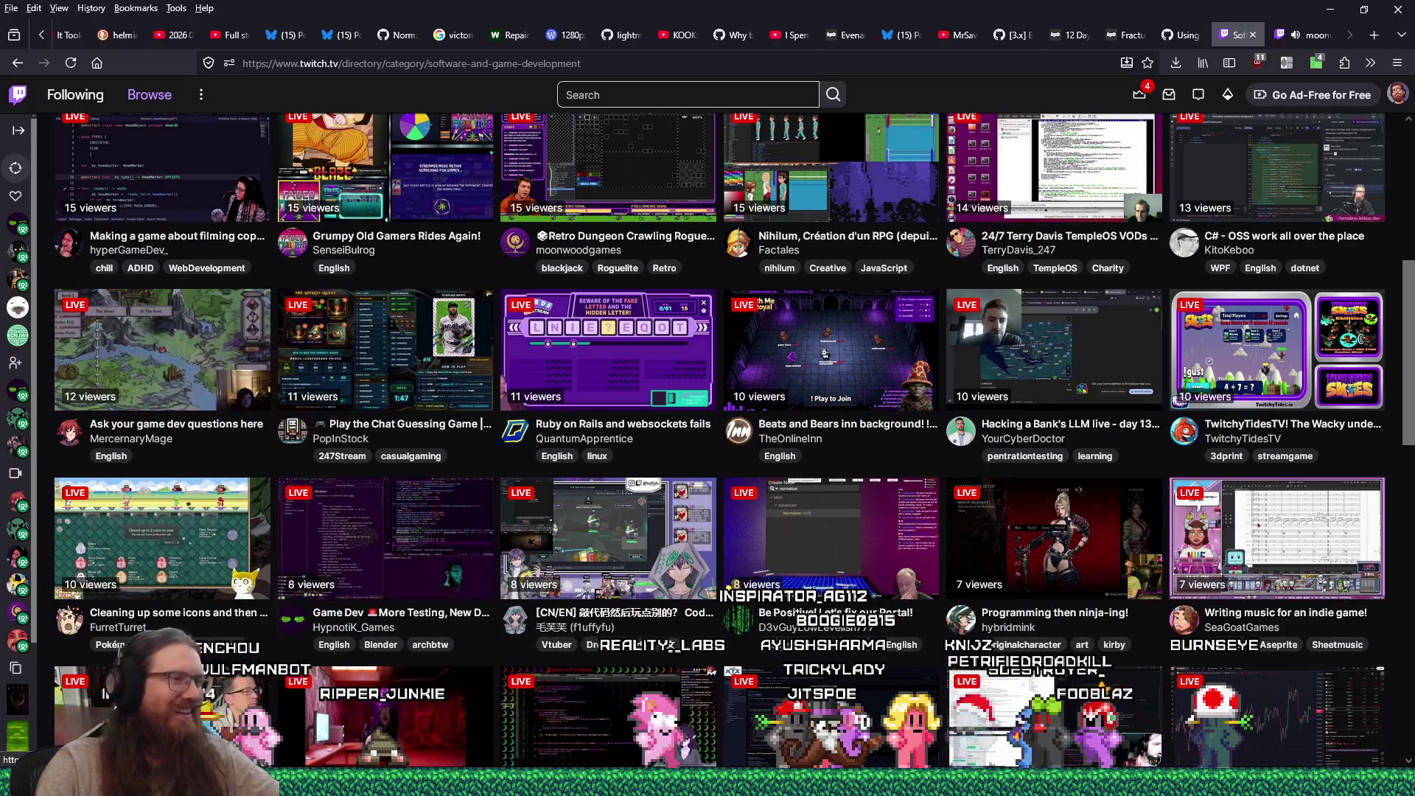
Step: Find the chosen channel in recent_raids.txt, move it to the list's end, and return to the browser
mouse_move(413, 783)
click(250, 716)
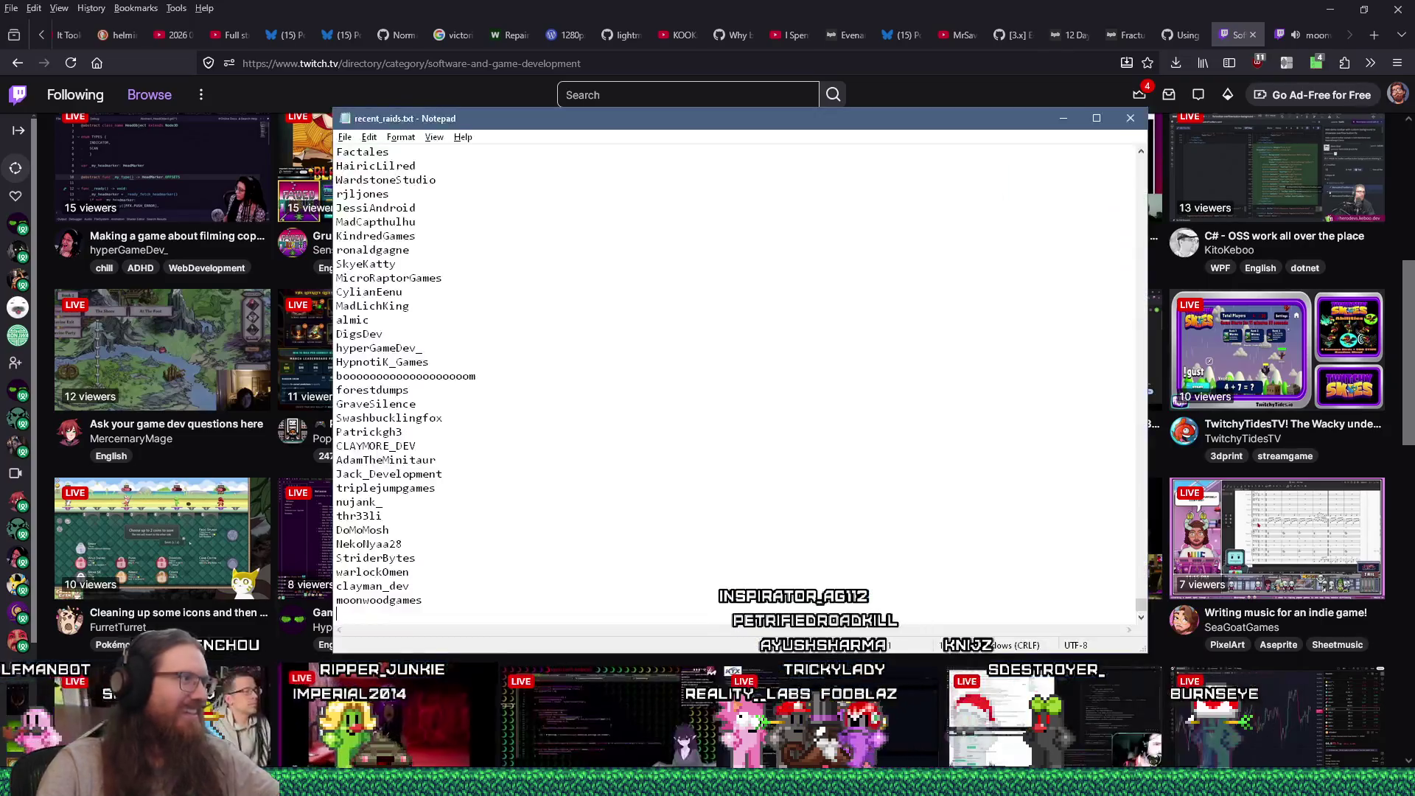
key(ctrl+f)
key(Return)
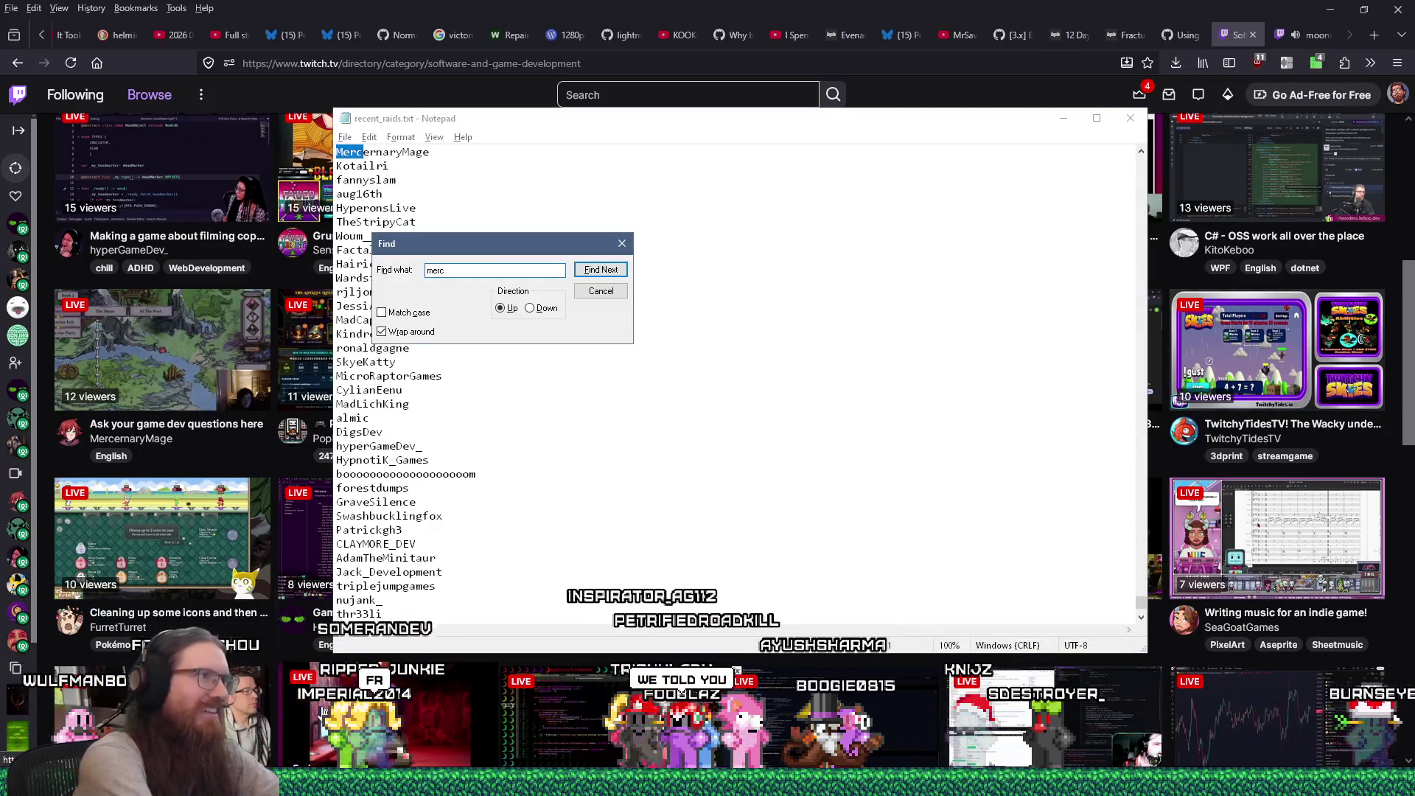
key(Escape)
key(shift+End)
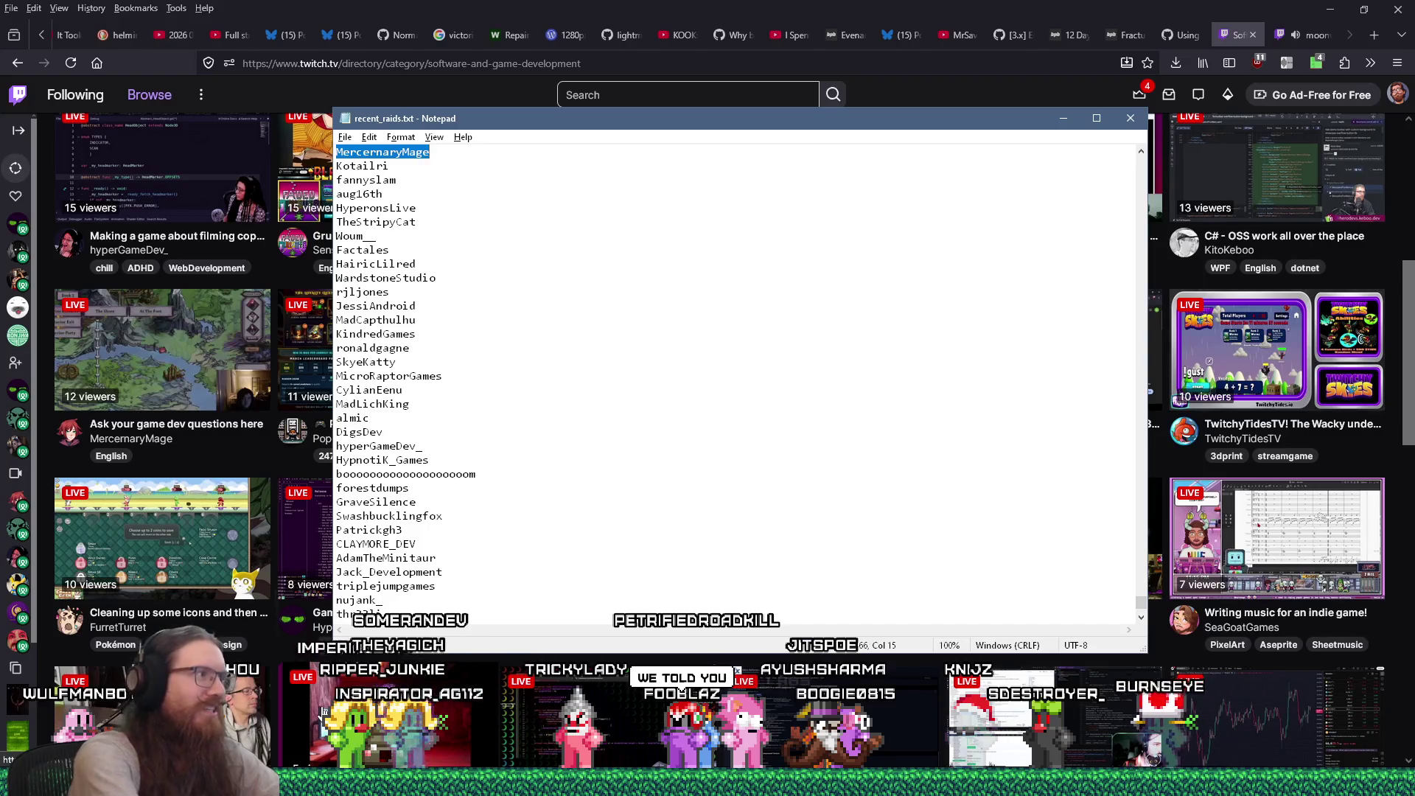
key(ctrl+x)
key(ctrl+End)
key(ctrl+v)
key(Return)
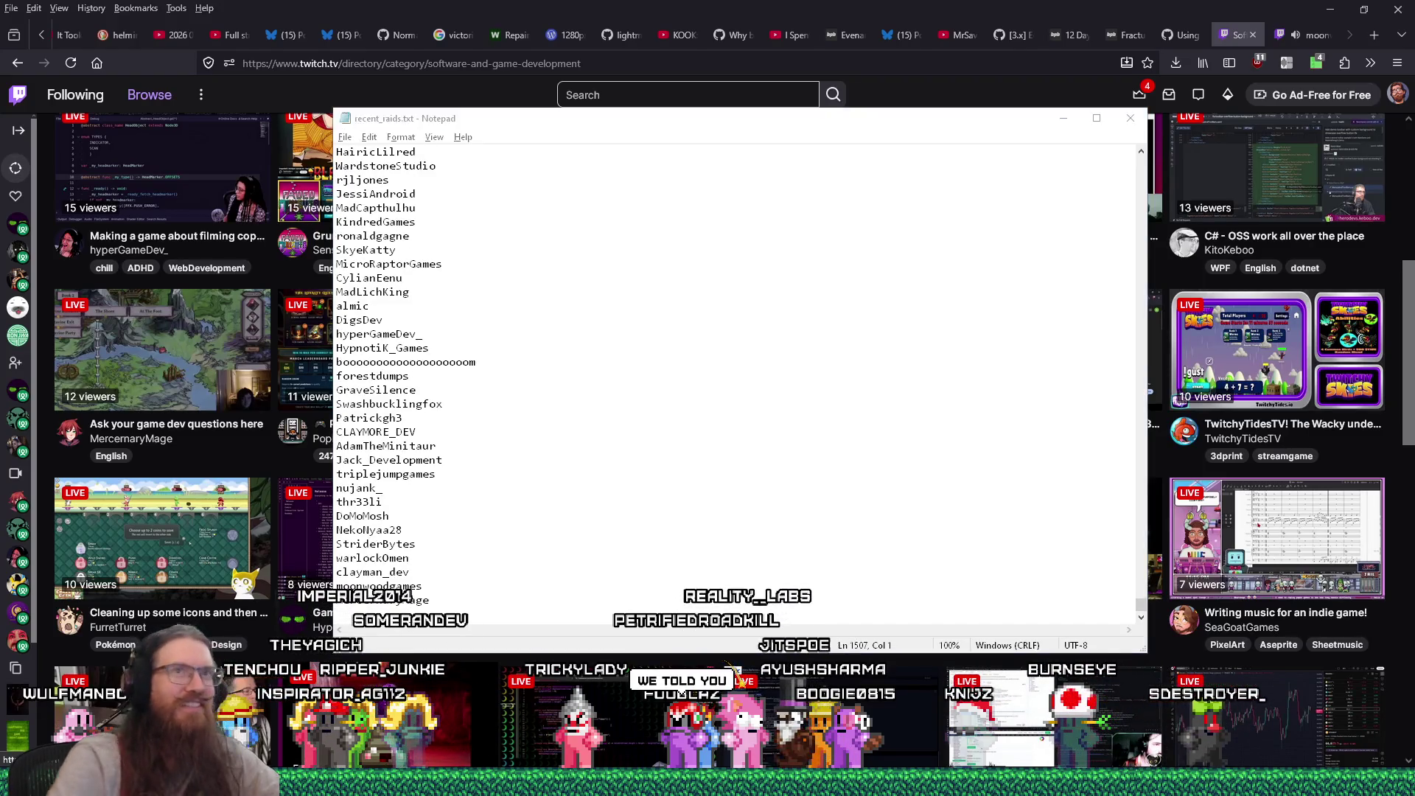
key(alt+Tab)
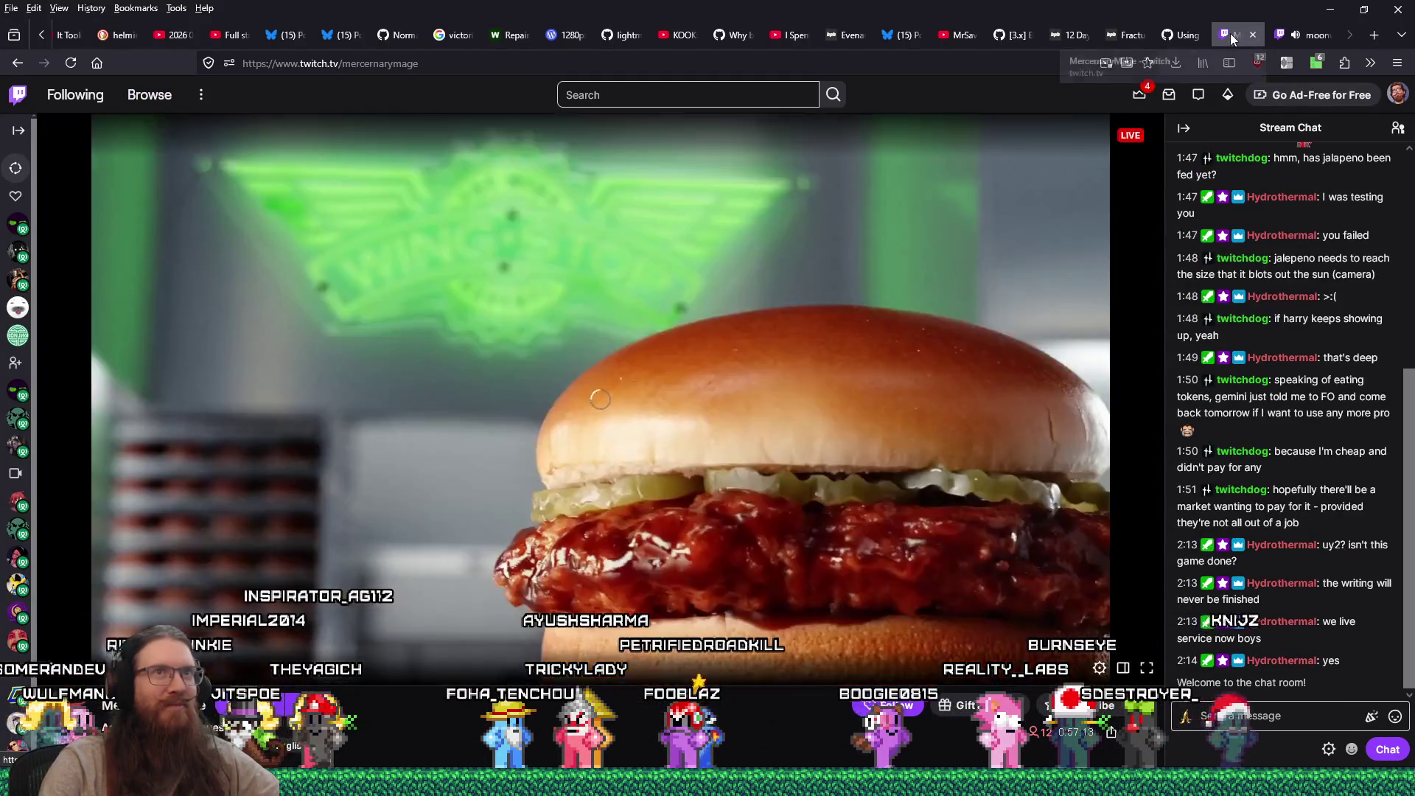
Step: Mute the new stream tab and compare it with the home stream tab
click(1238, 34)
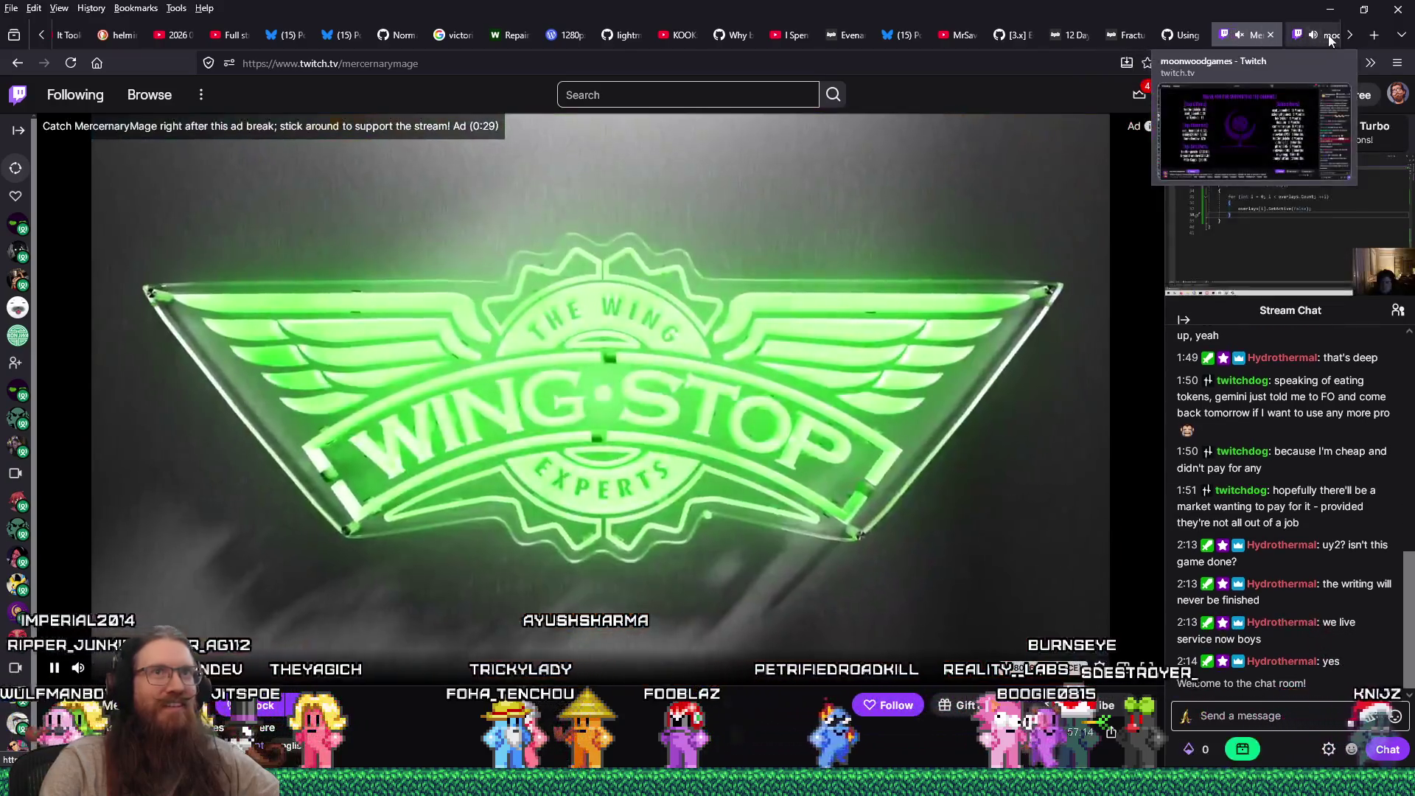
click(1297, 38)
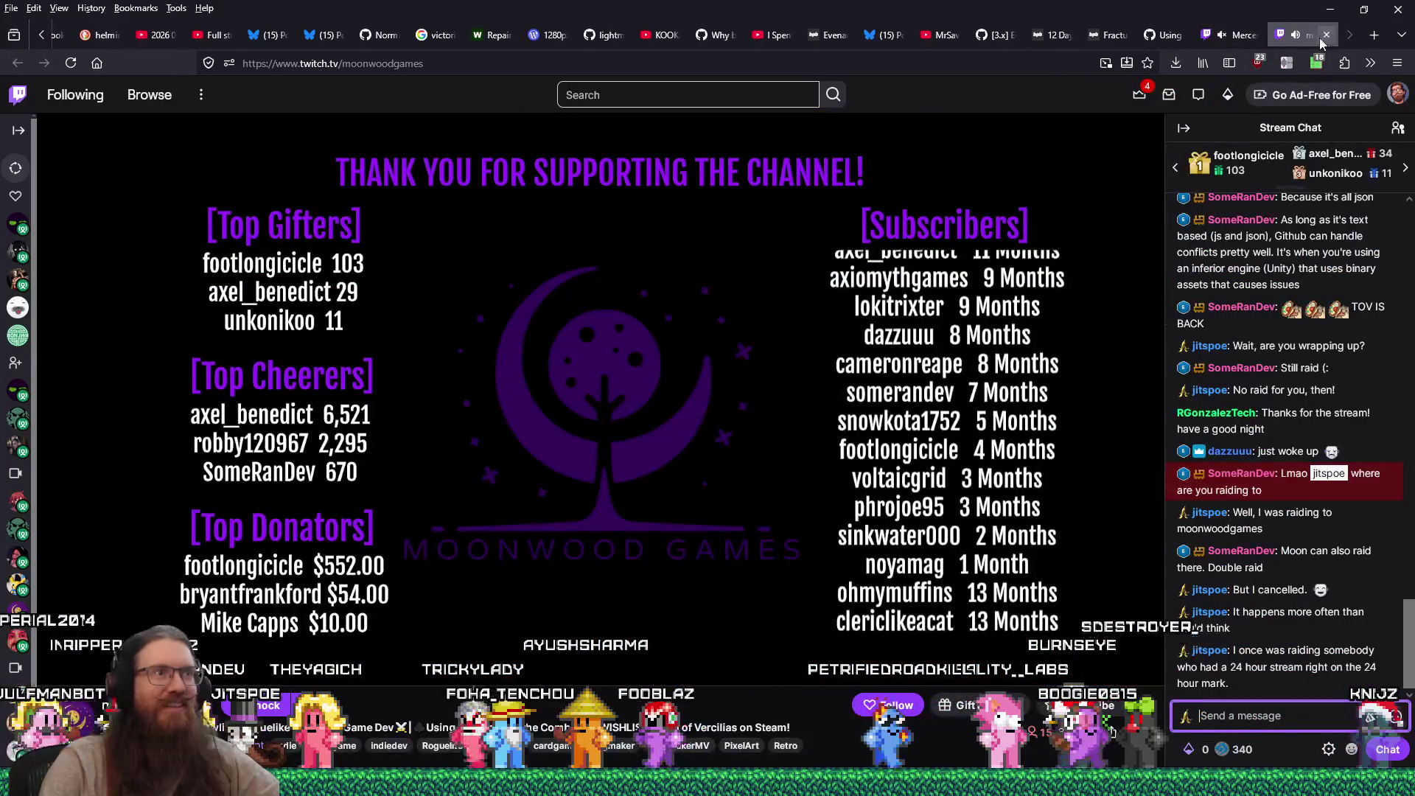
click(1245, 37)
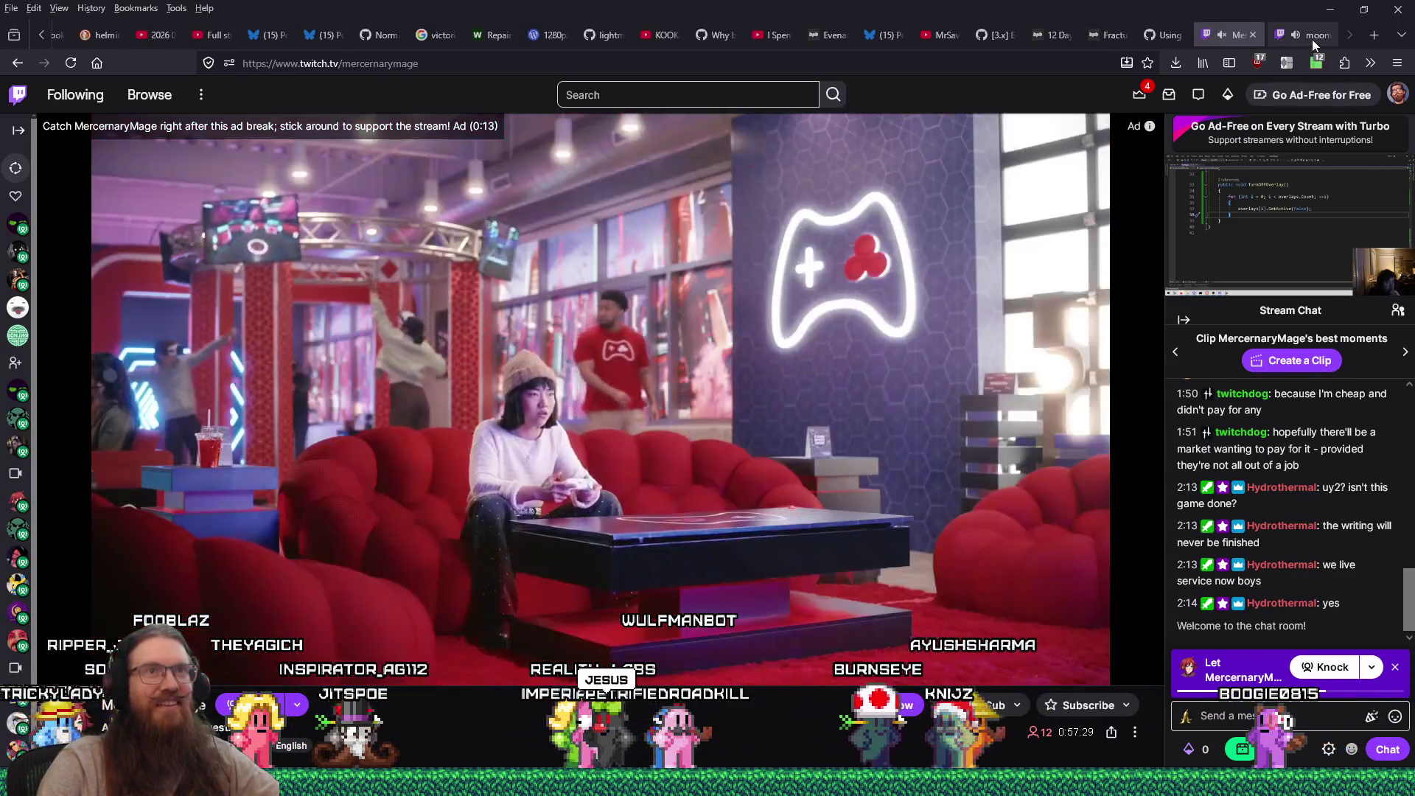
click(1312, 36)
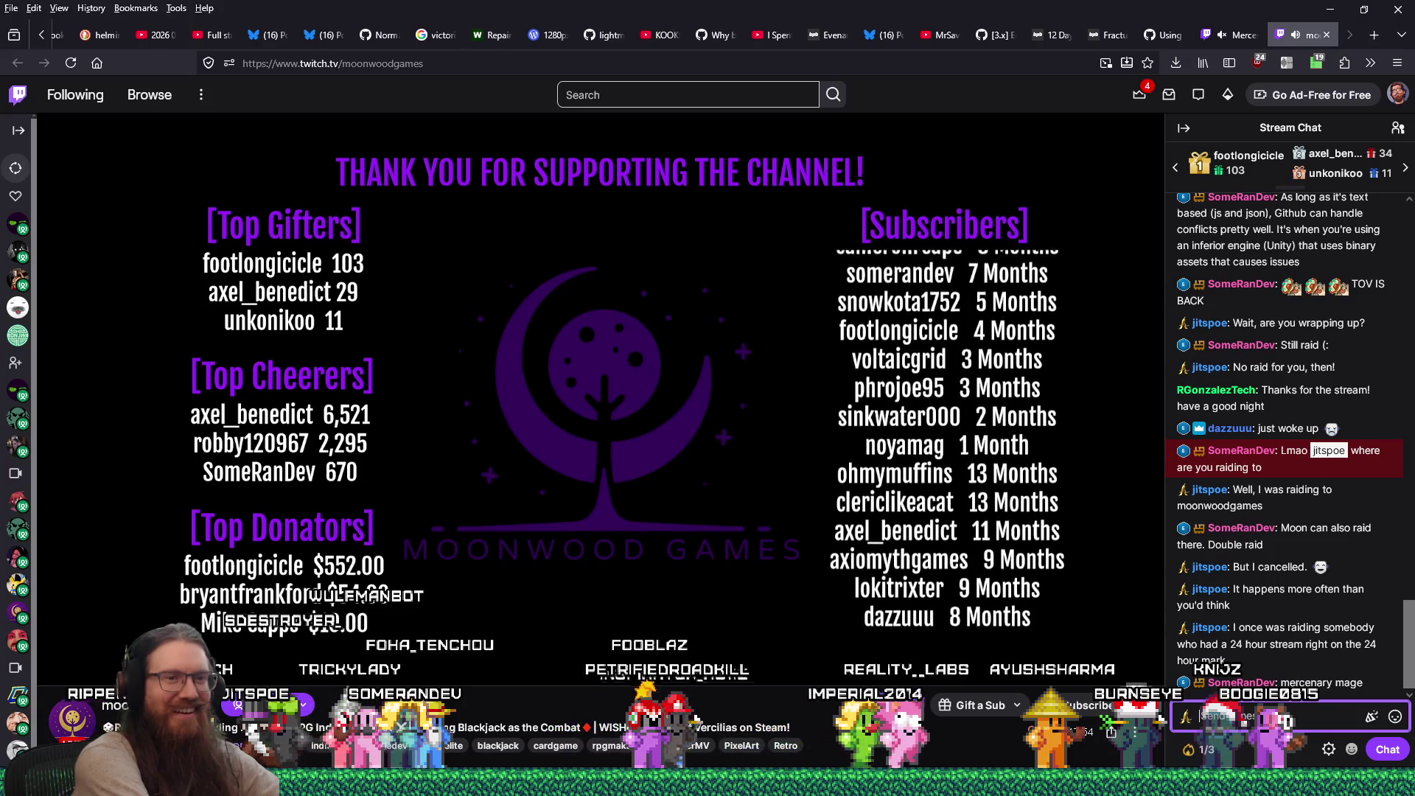
Step: Post the raid target's channel name in chat, then switch to the raided Godot stream
text(MercenaryMage)
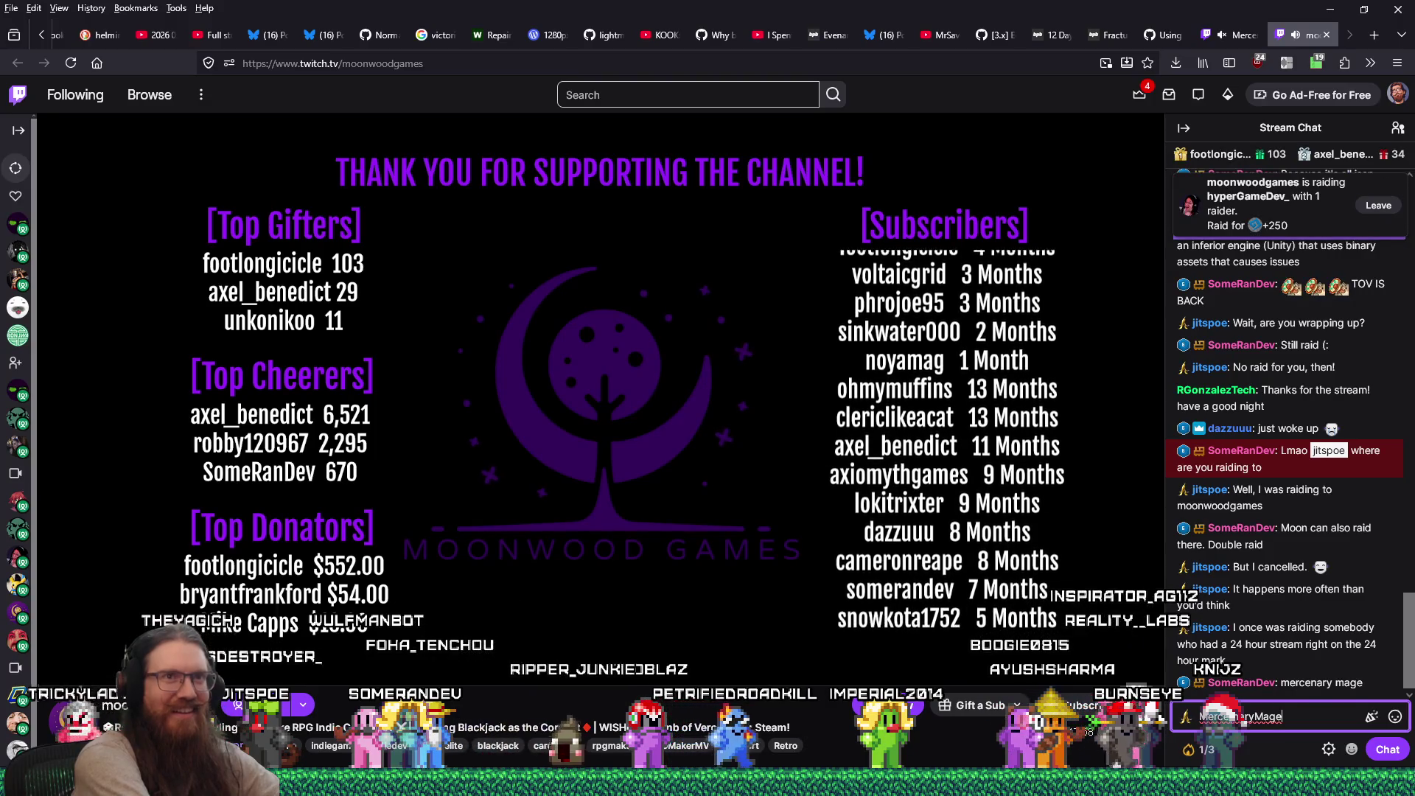
key(Return)
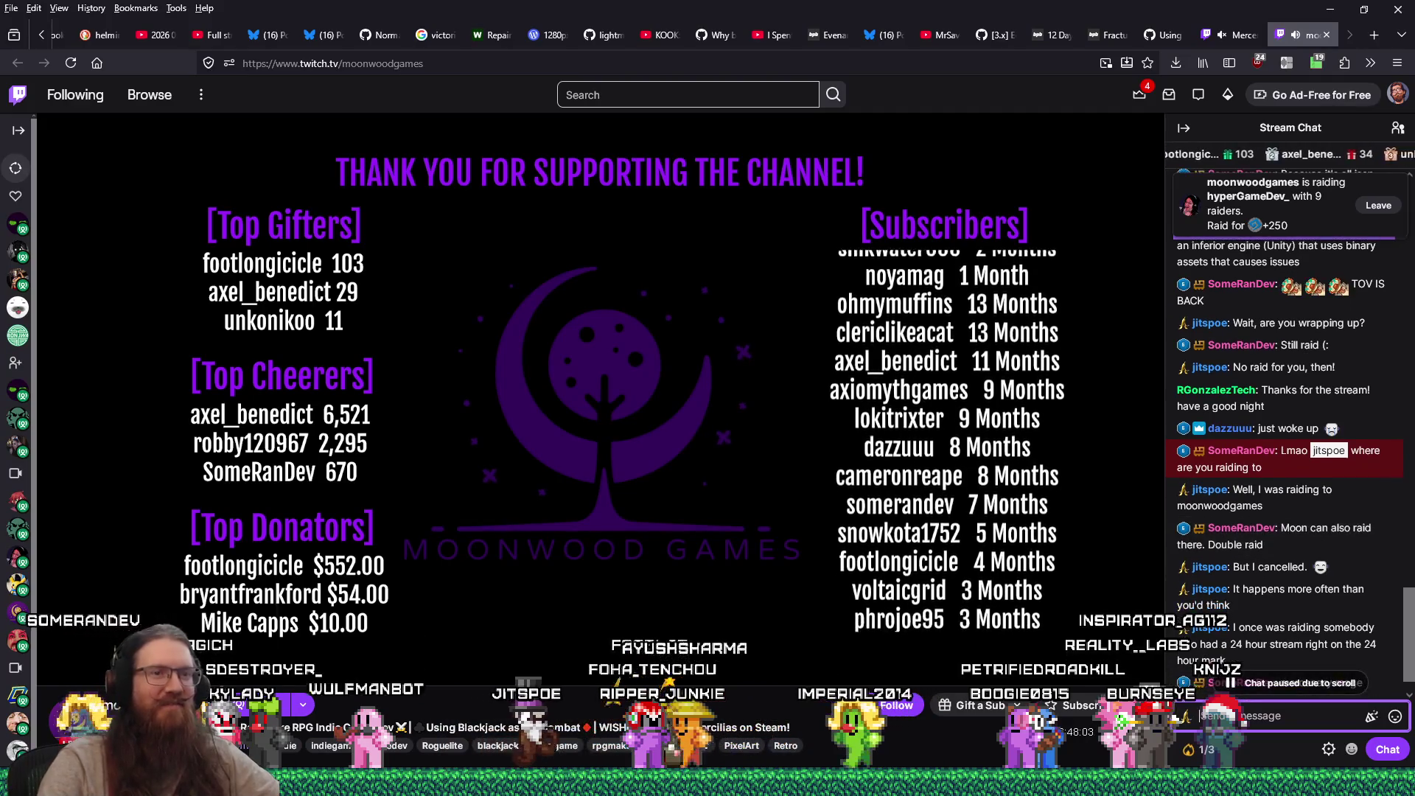
click(1306, 684)
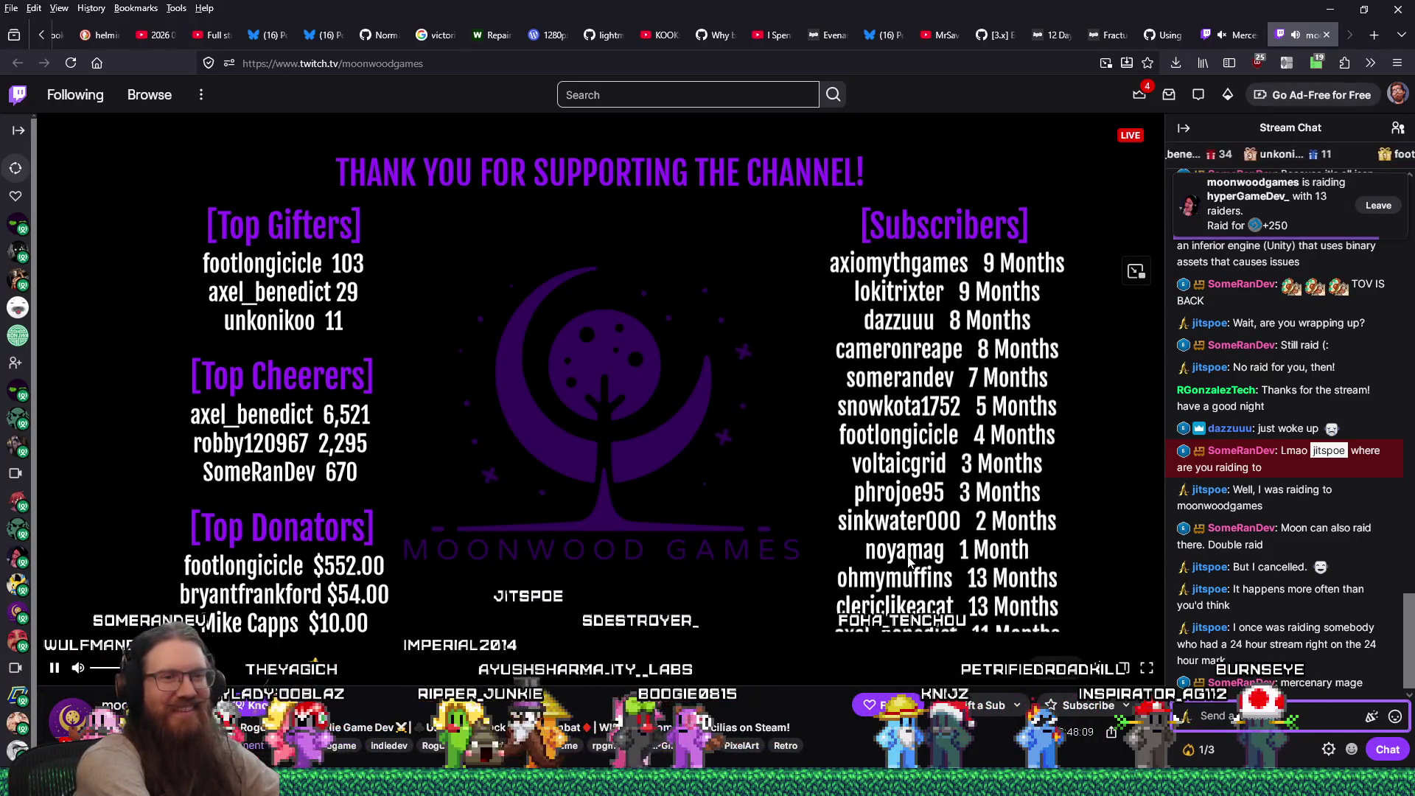
mouse_move(1242, 38)
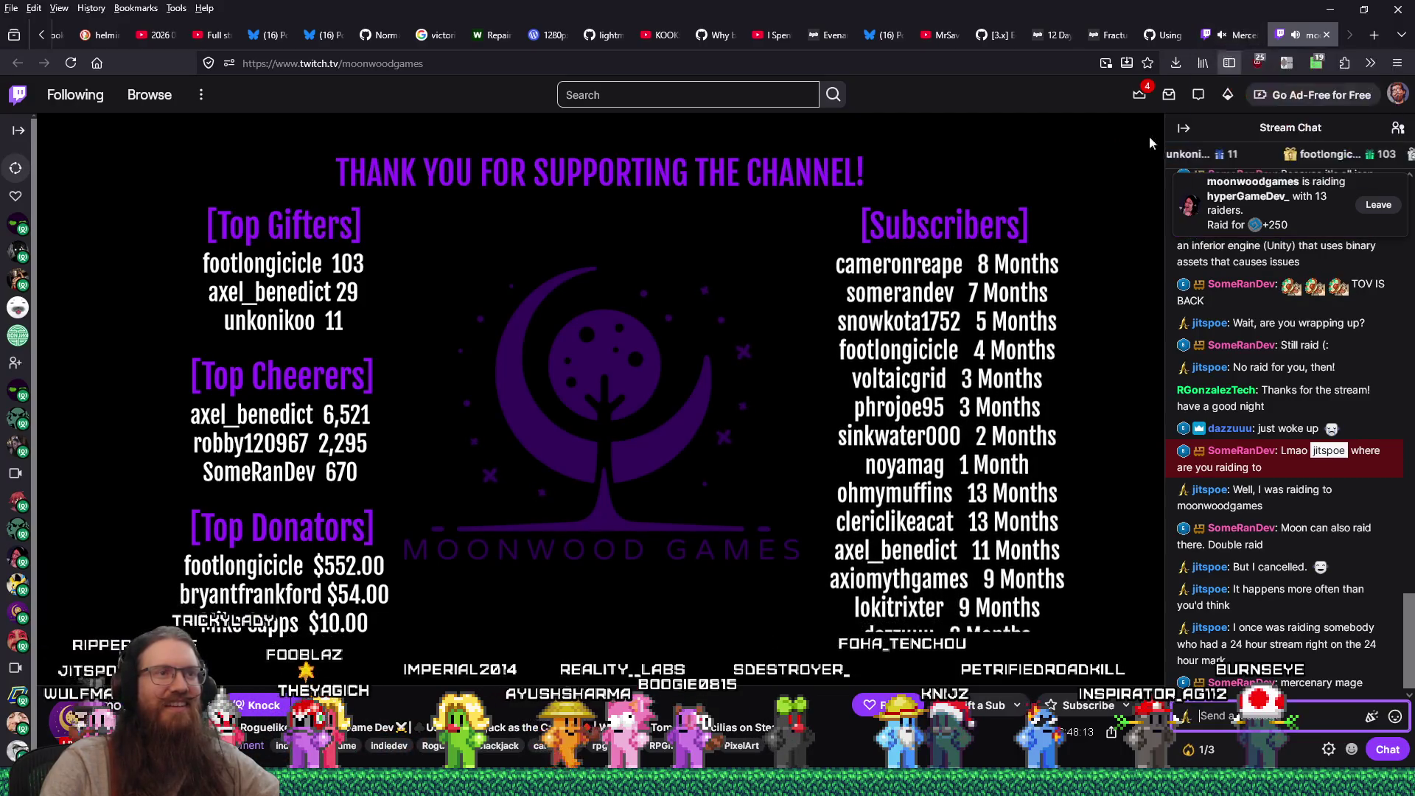
click(1262, 37)
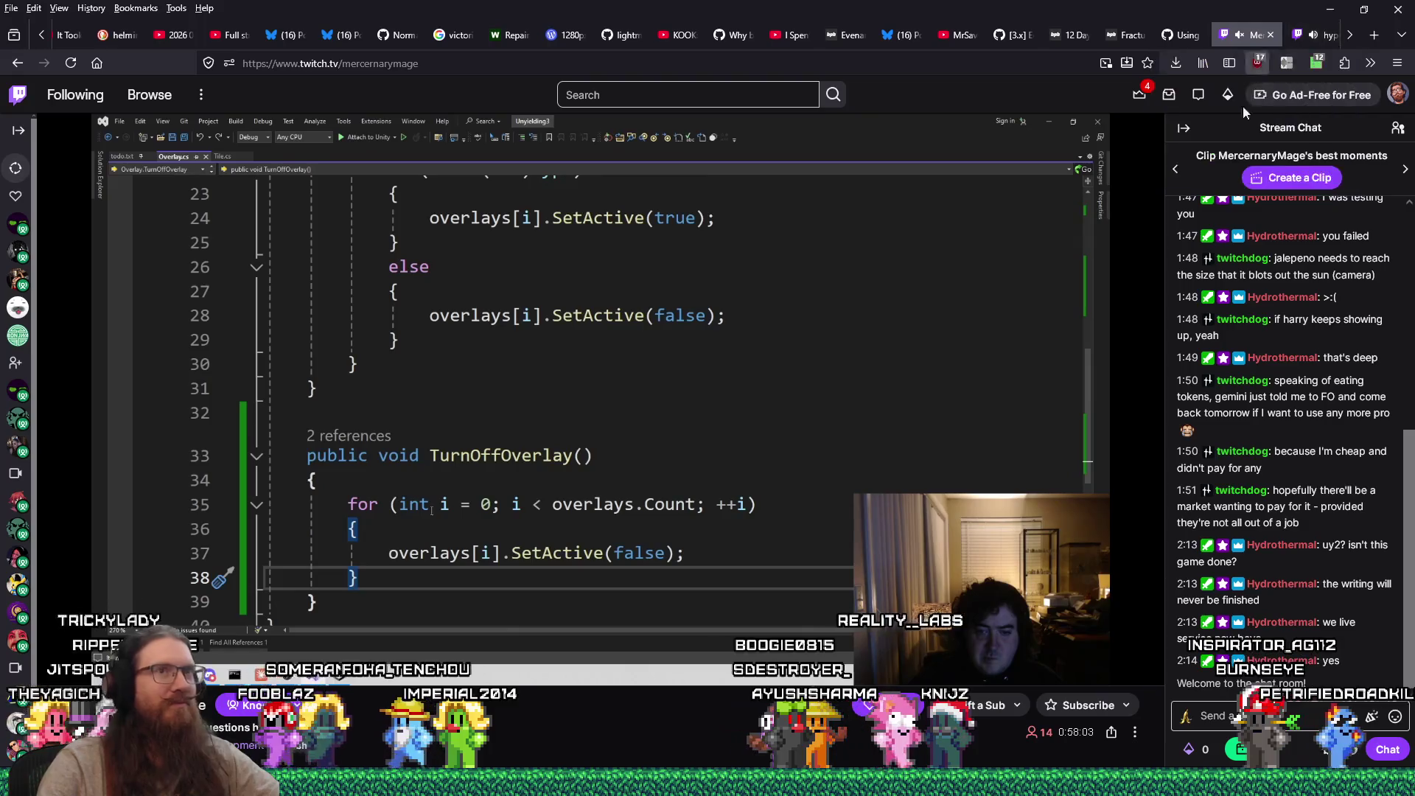
click(1325, 37)
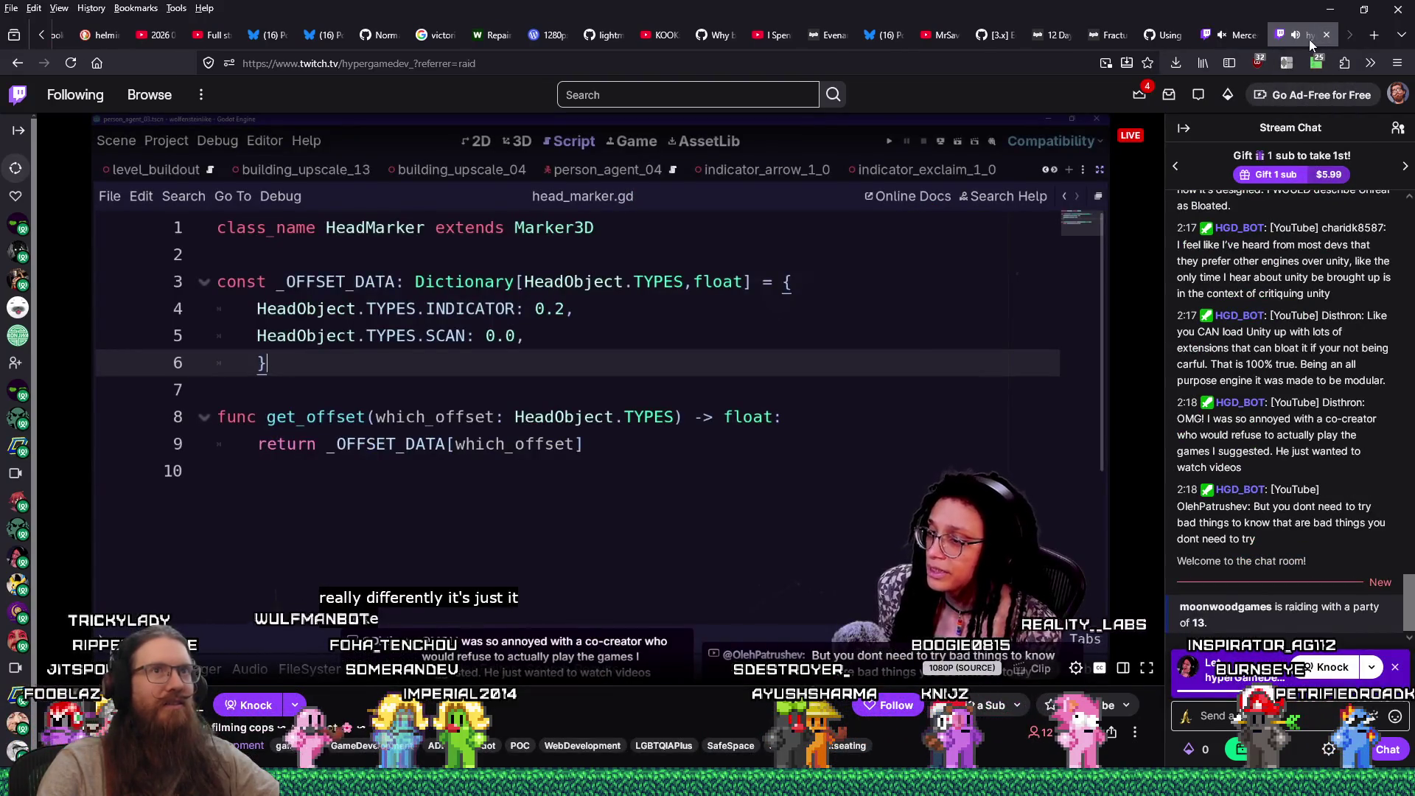
Step: Switch to the private Firefox window showing the Fracture Sounds Dream Zither page
key(alt+Tab)
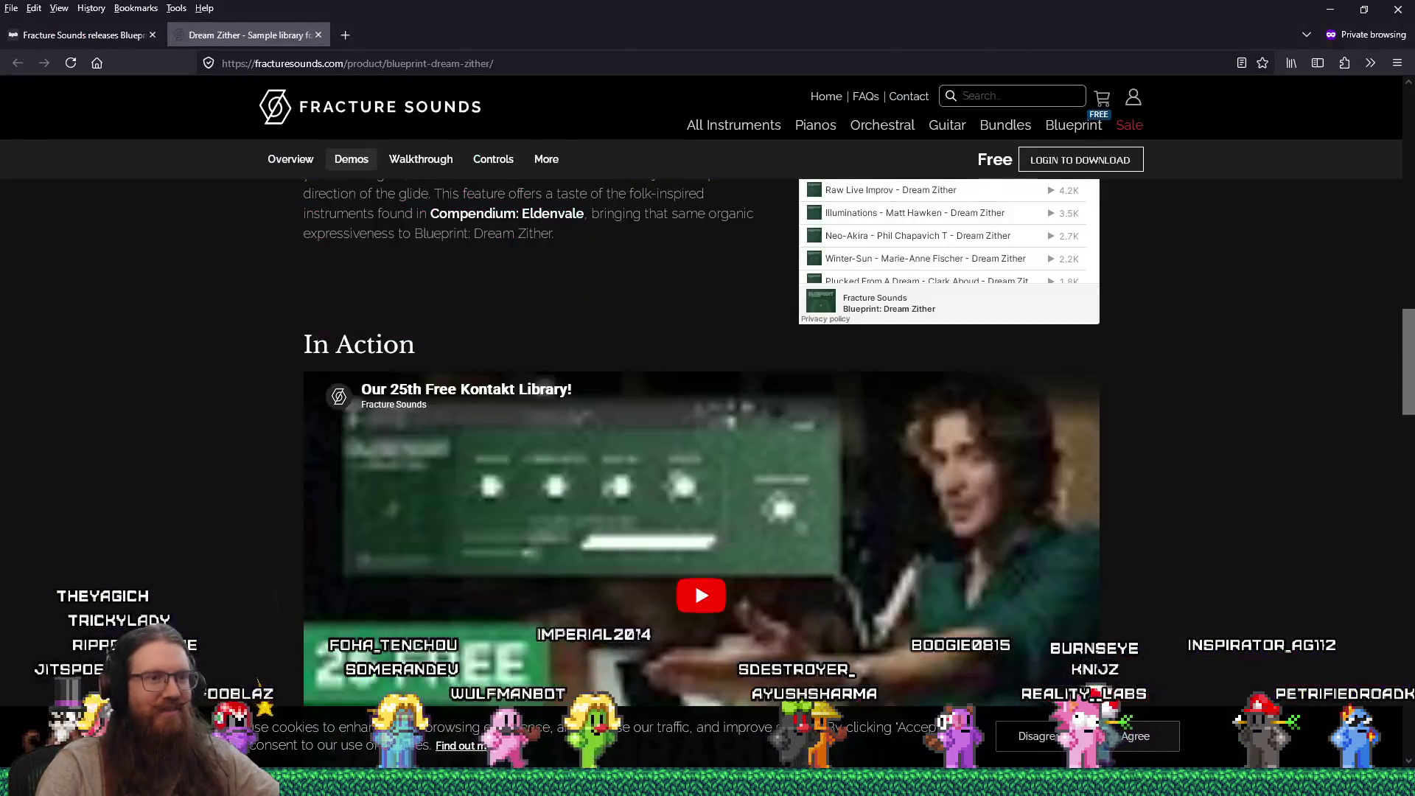